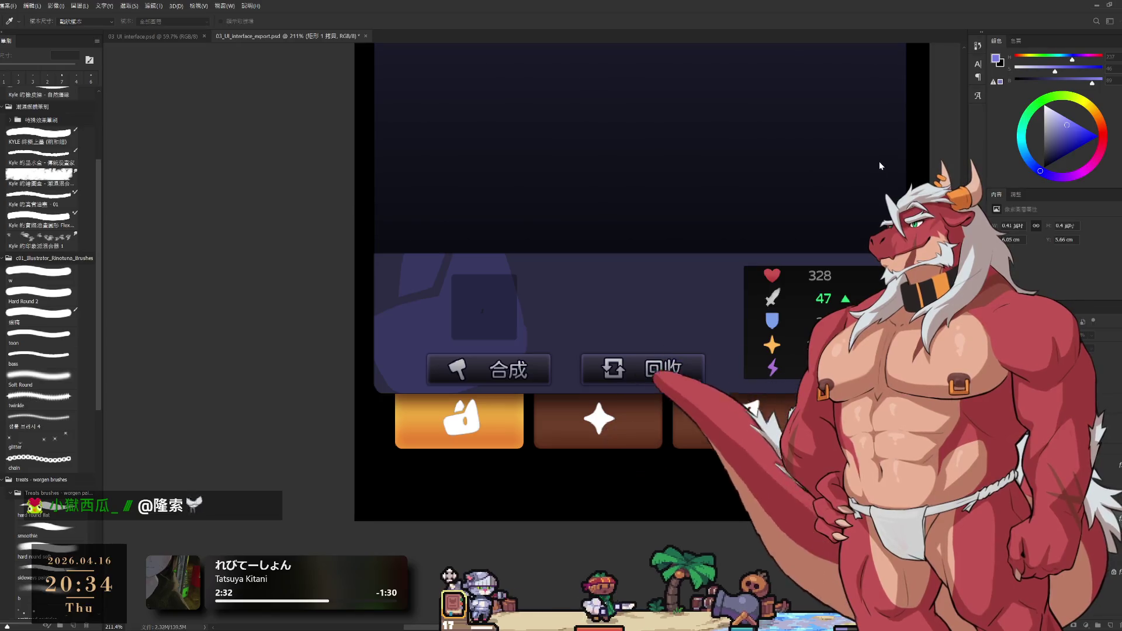
# Cycle marquee, hand, move and eyedropper tools while inspecting the menu-icon tile.
pyautogui.press('m')
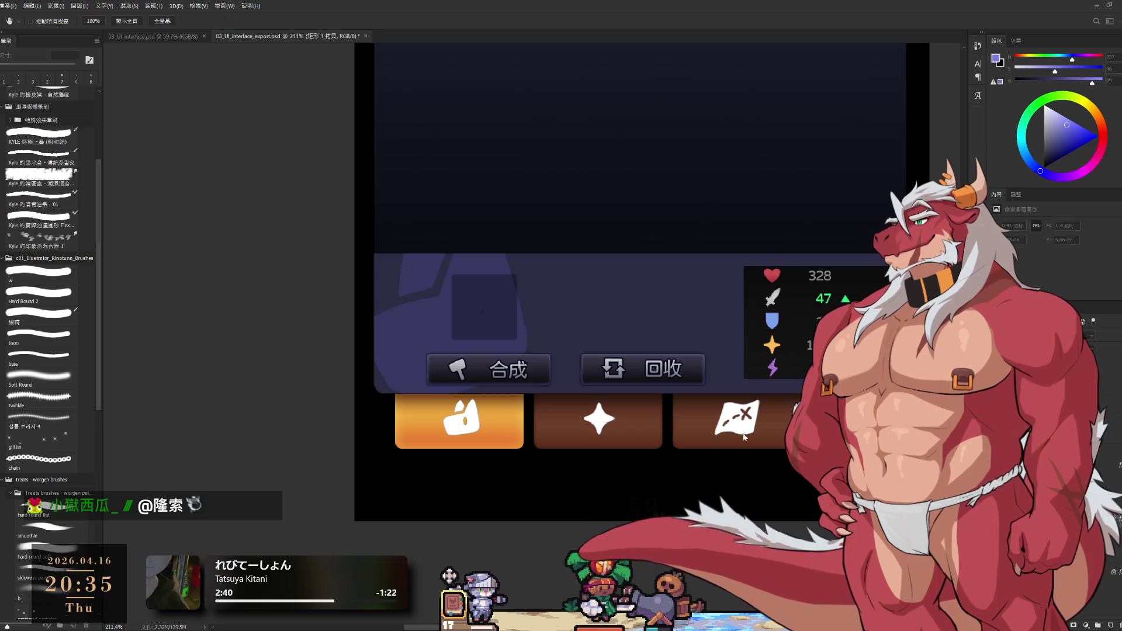
pyautogui.press('h')
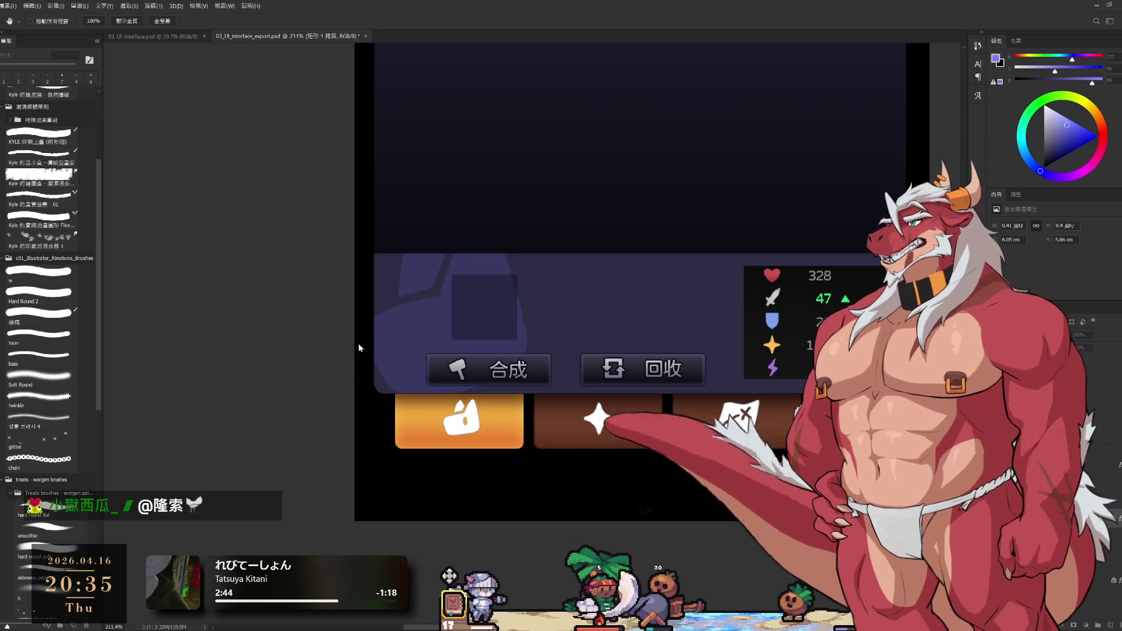
pyautogui.press('v')
pyautogui.press('i')
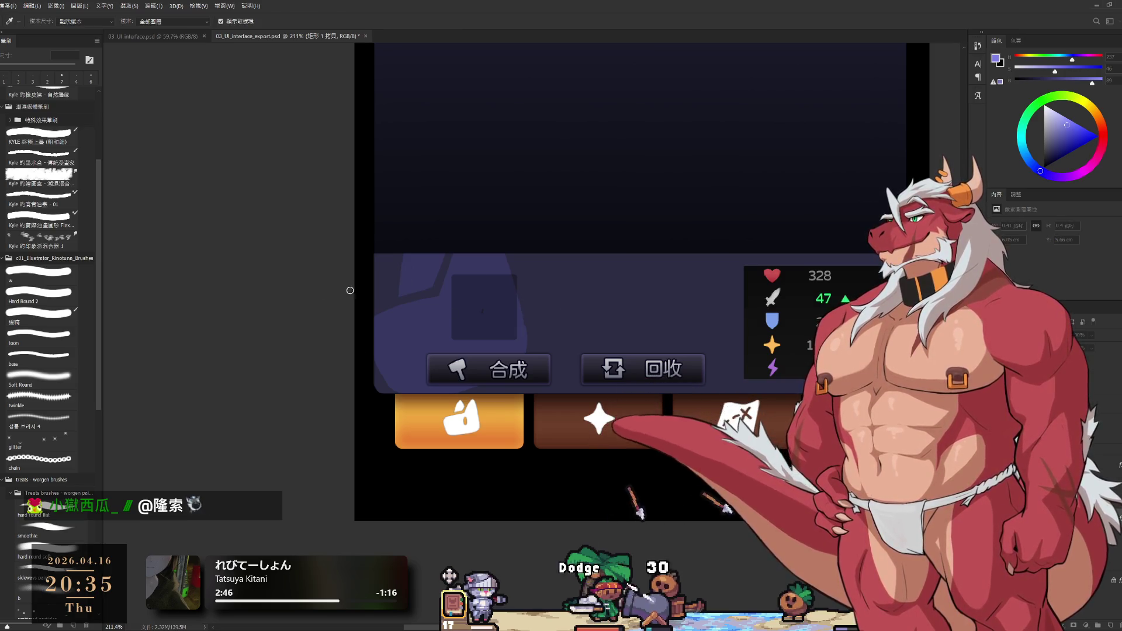
pyautogui.press('v')
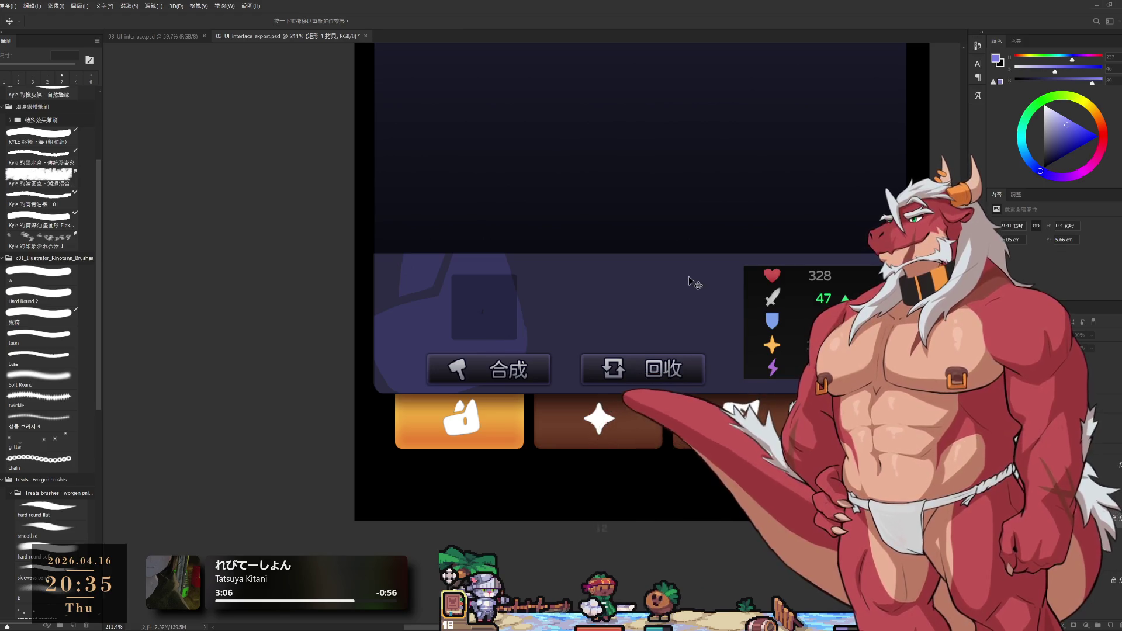
pyautogui.press('m')
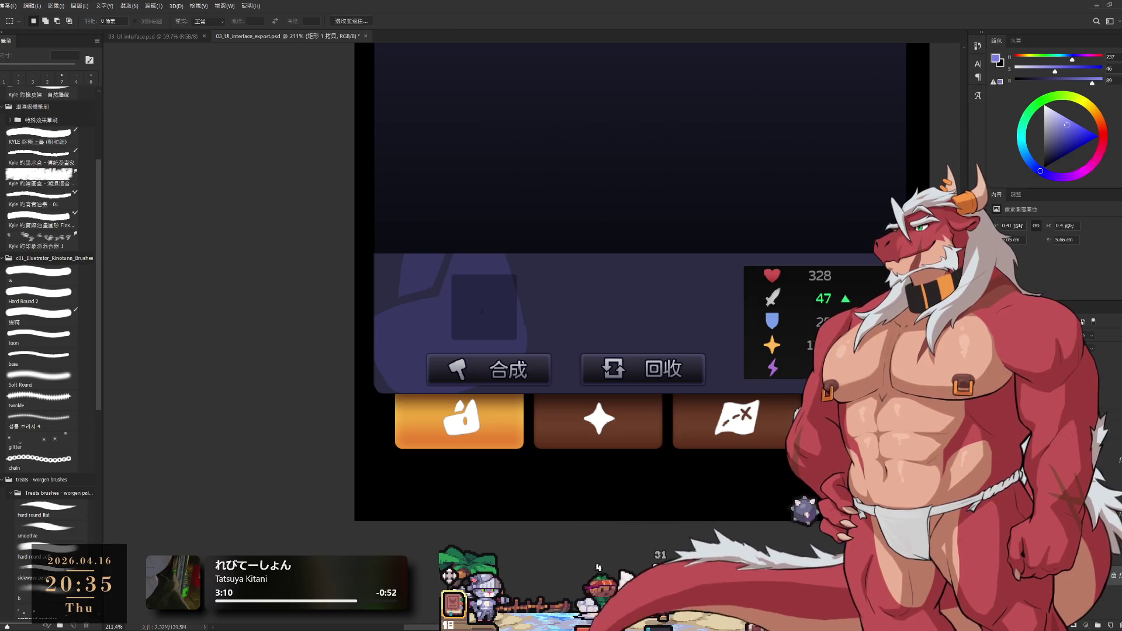
pyautogui.press('space')
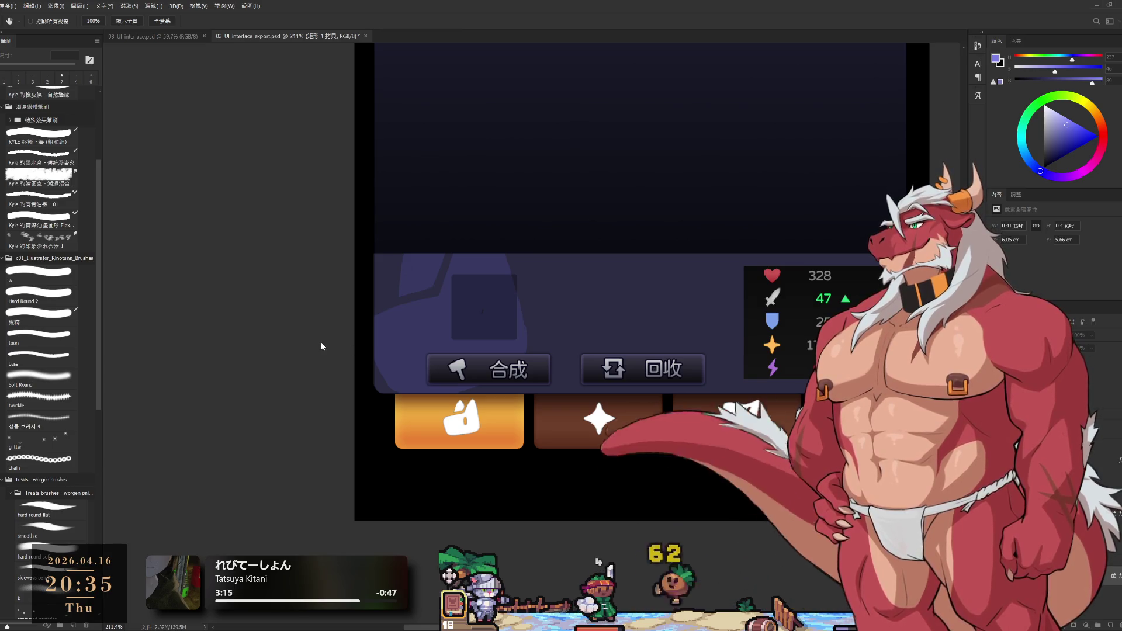
pyautogui.press('v')
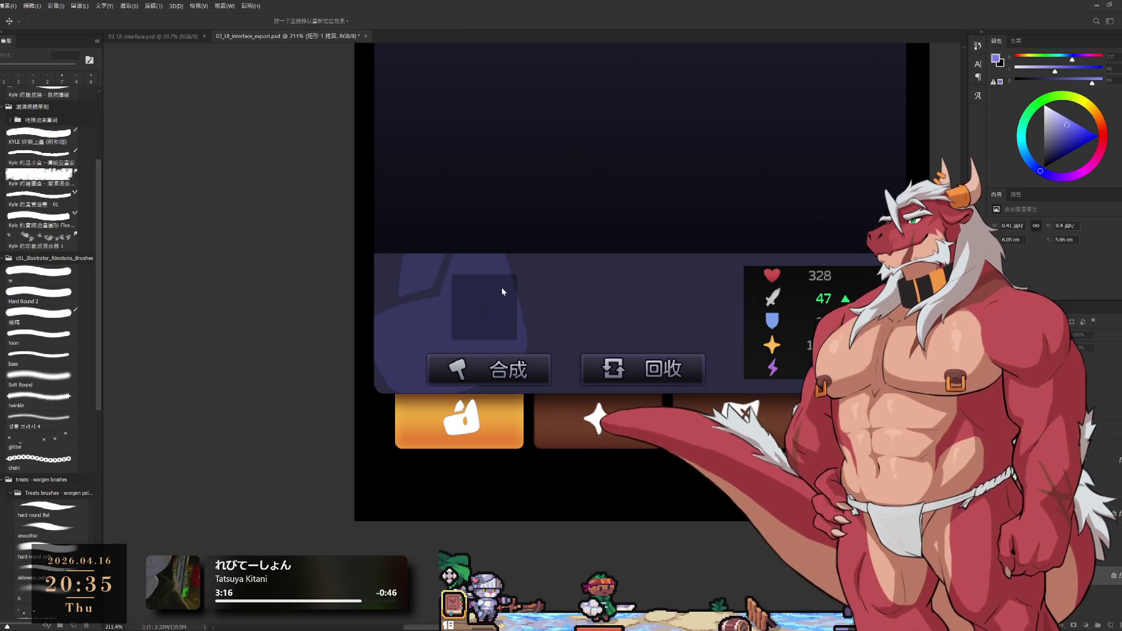
pyautogui.press('i')
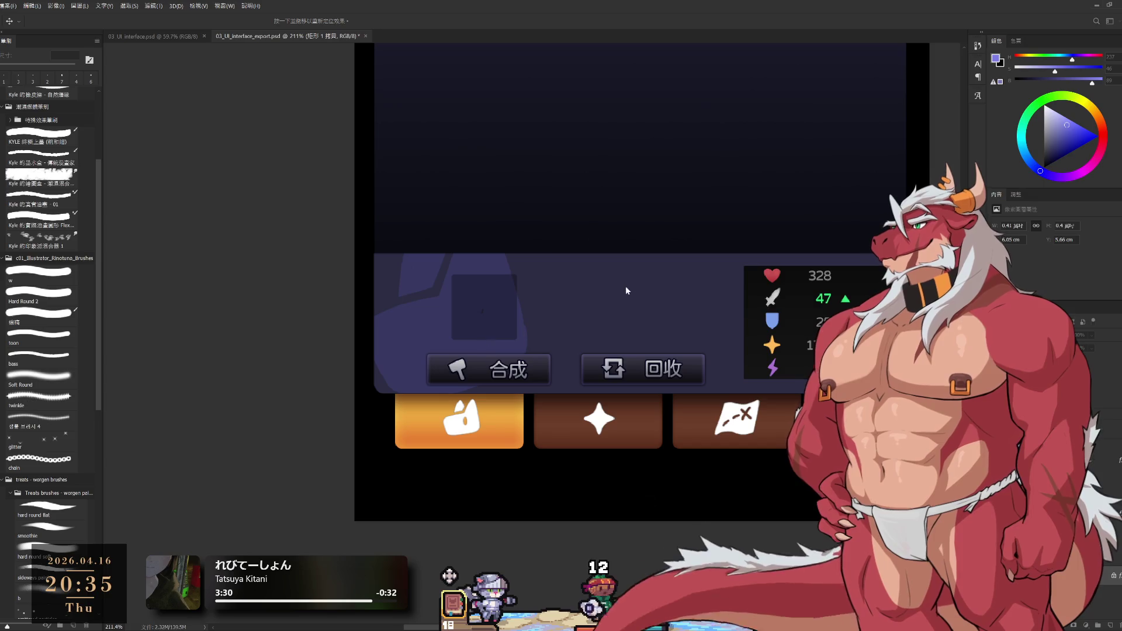
pyautogui.press('m')
pyautogui.scroll(-5, 635, 271)
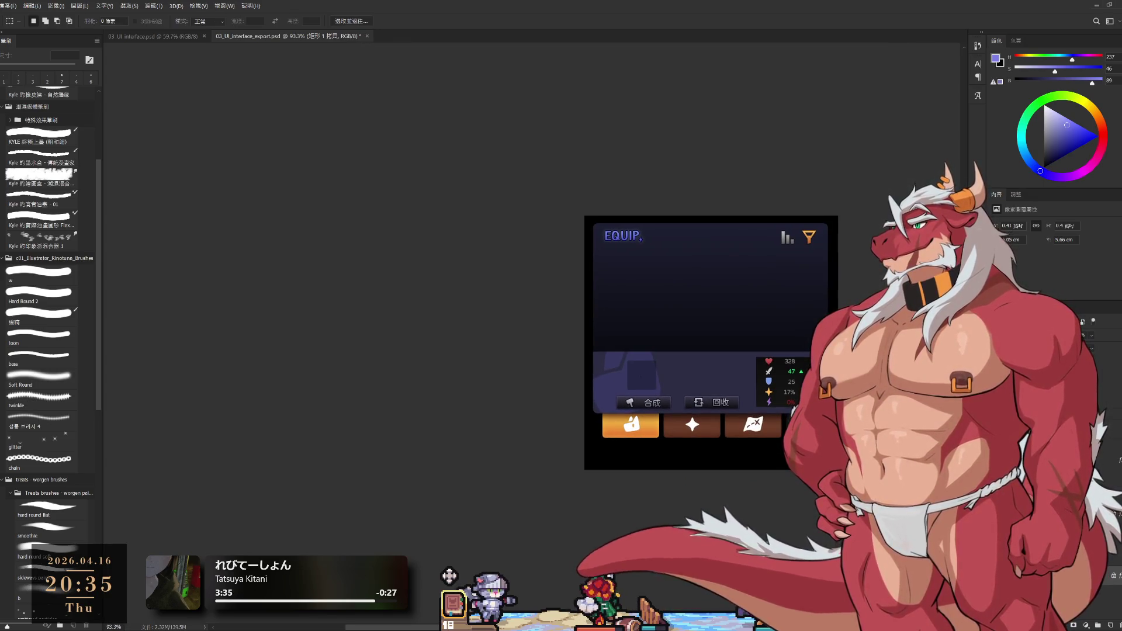
pyautogui.scroll(5, 801, 430)
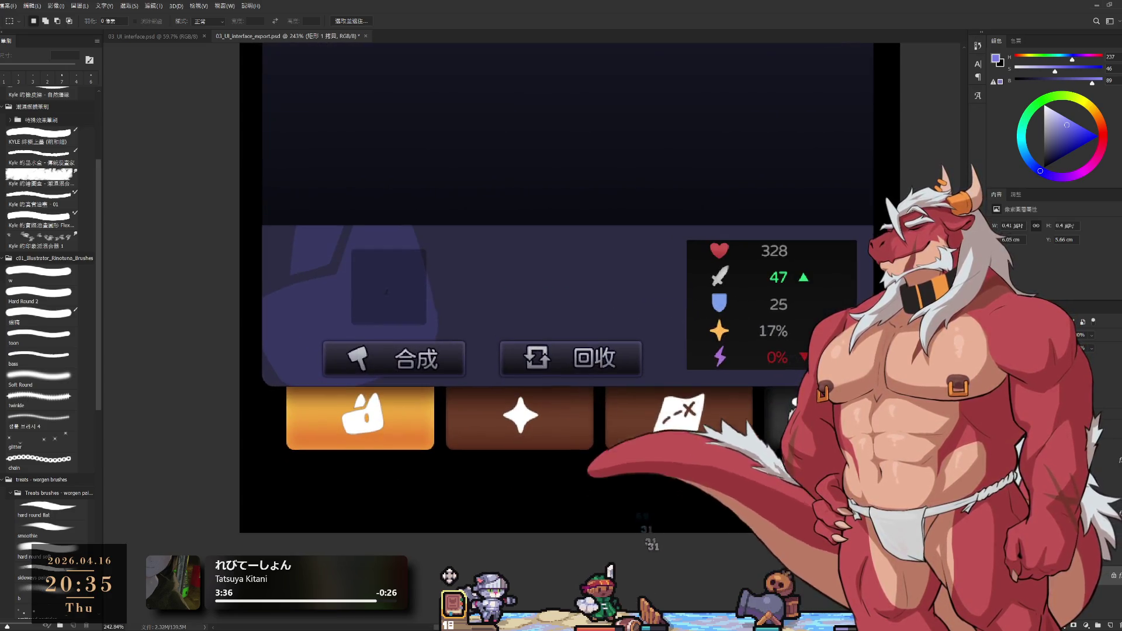
# Activate icon_選項, check the third button's shape, and undo a trial nudge of the orange highlight.
pyautogui.hotkey('alt', '[')
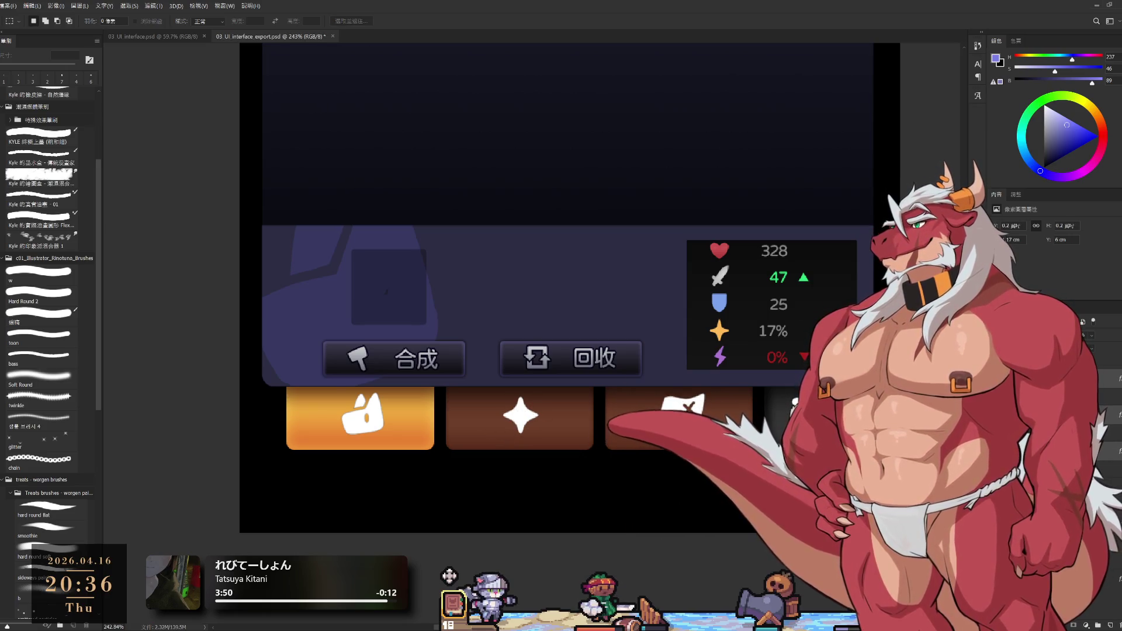
pyautogui.click(679, 412)
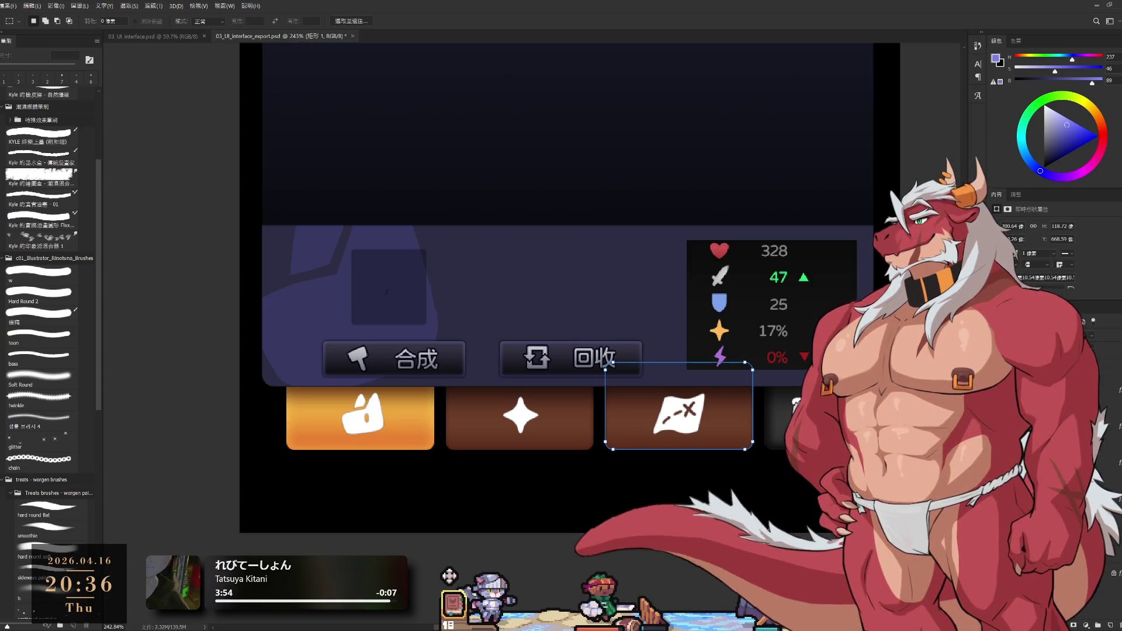
pyautogui.press('Escape')
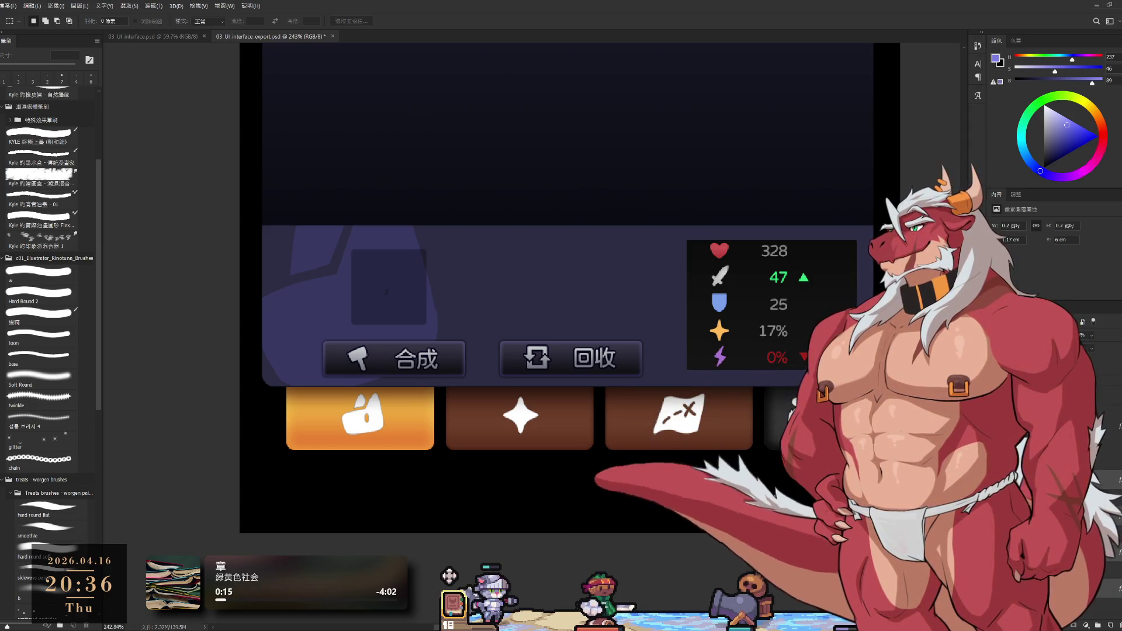
pyautogui.moveTo(360, 418); pyautogui.dragTo(441, 418)
pyautogui.hotkey('ctrl', 'z')
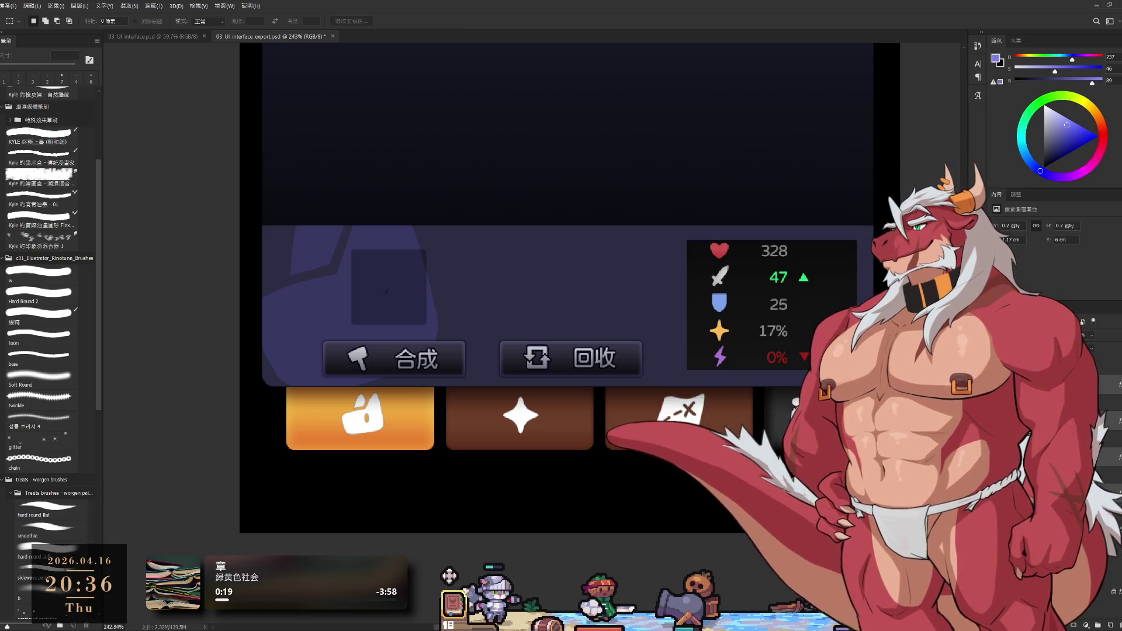
# Step through the icon_亮色, icon_亮調, 矩形 1, 矩形 1 拷貝 layers and 群組 1 group.
pyautogui.hotkey('ctrl', 'z')
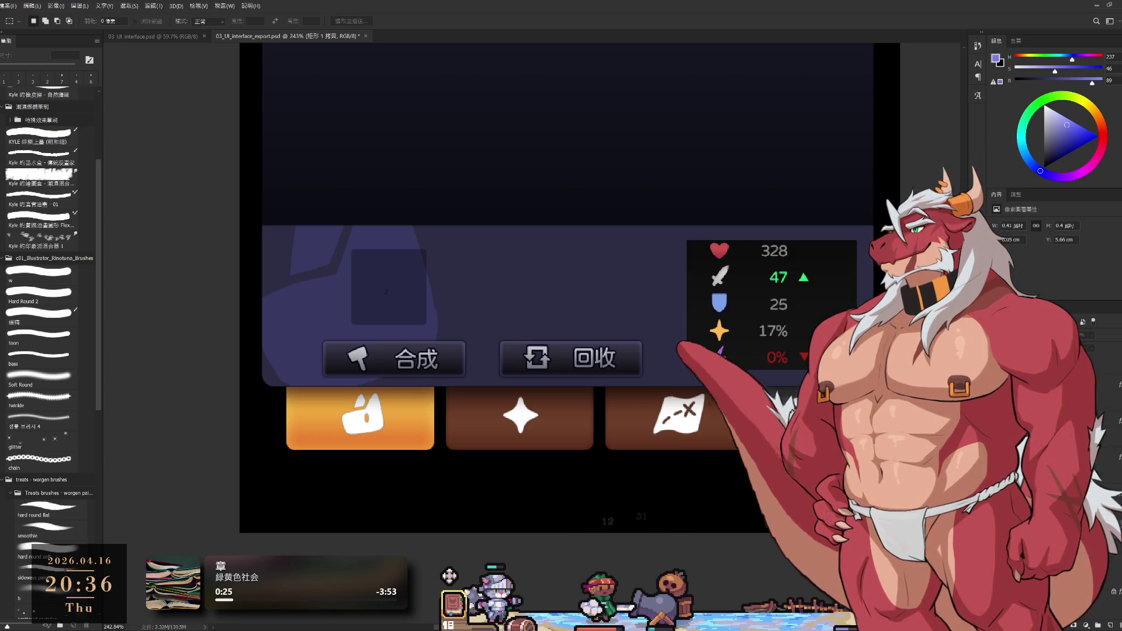
pyautogui.hotkey('ctrl', 'z')
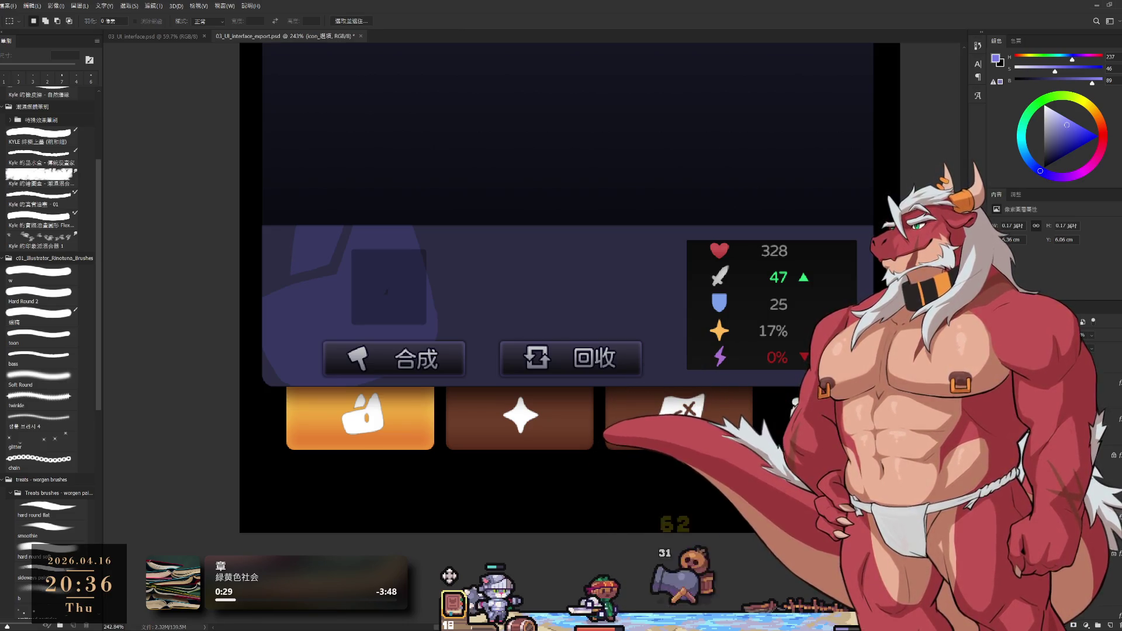
pyautogui.hotkey('ctrl', 'z')
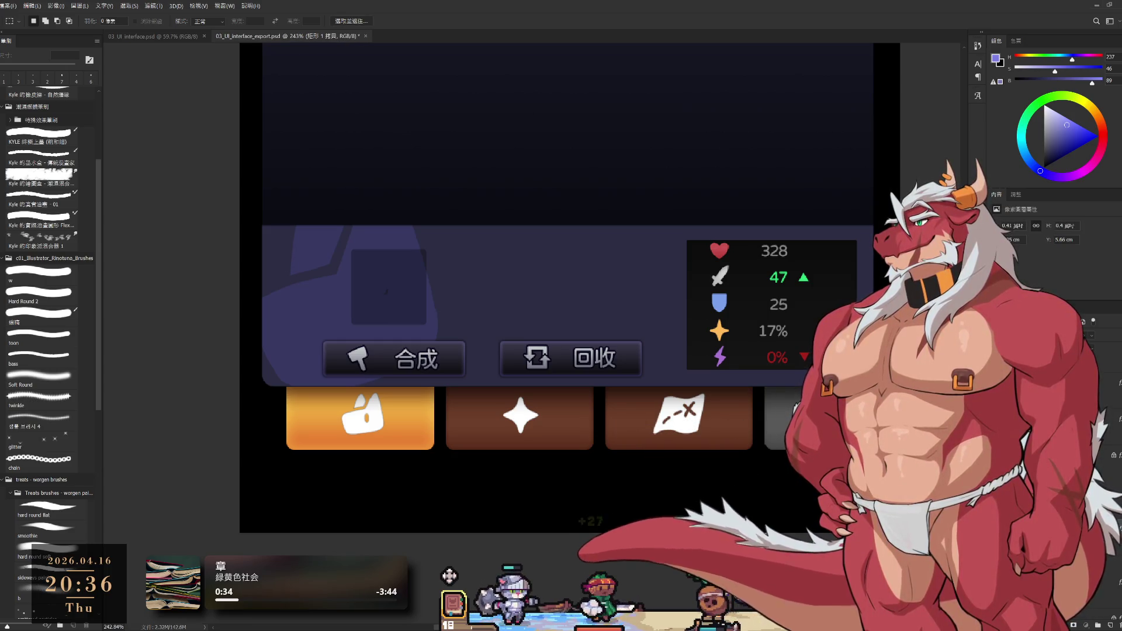
pyautogui.hotkey('ctrl', 'j')
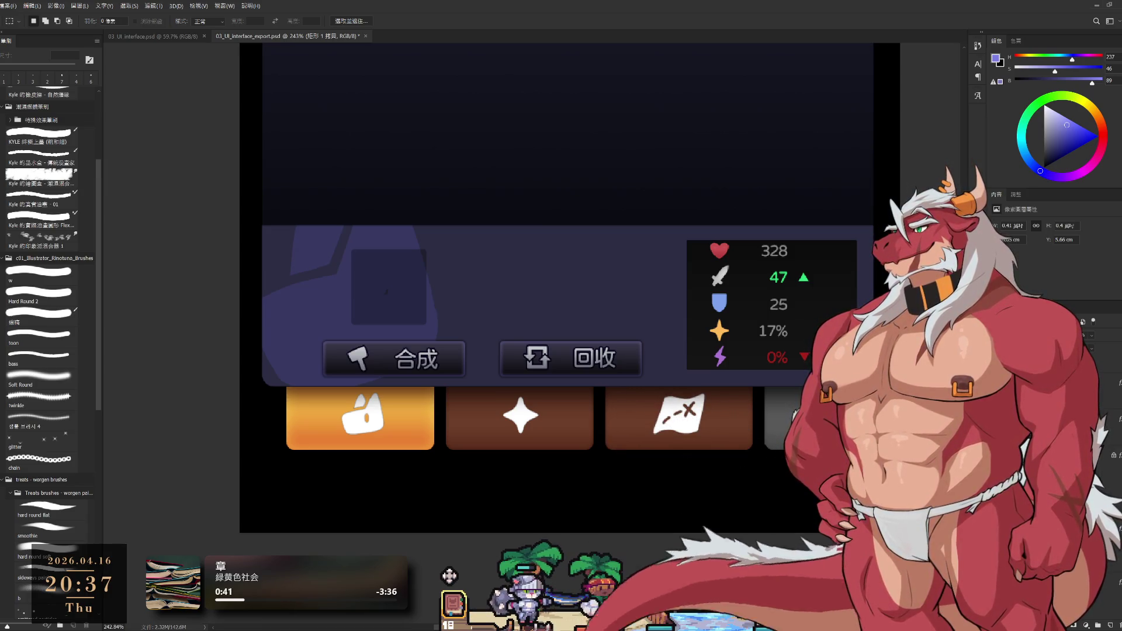
pyautogui.hotkey('ctrl', 'g')
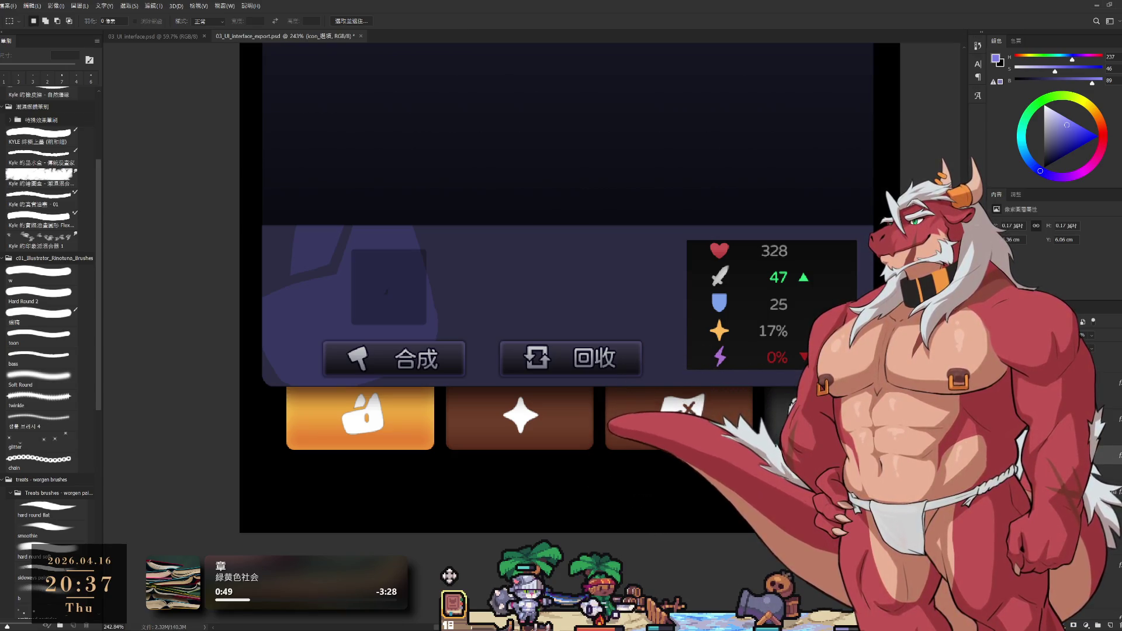
# Zoom close onto the menu-icon tile with the 矩形 1 拷貝 layer active.
pyautogui.press('i')
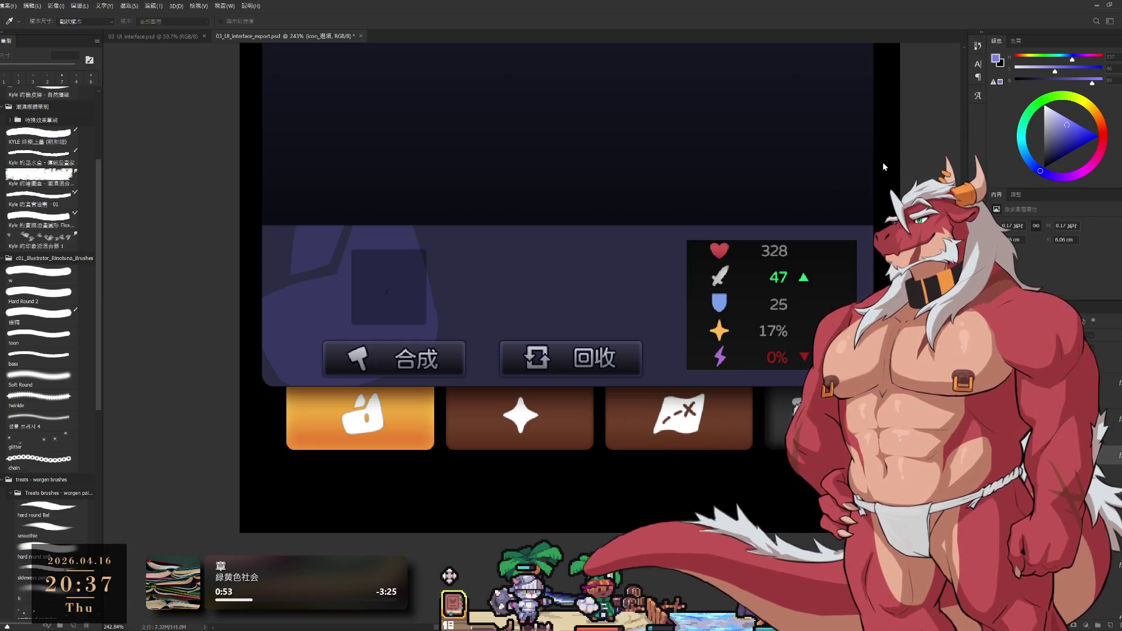
pyautogui.press('m')
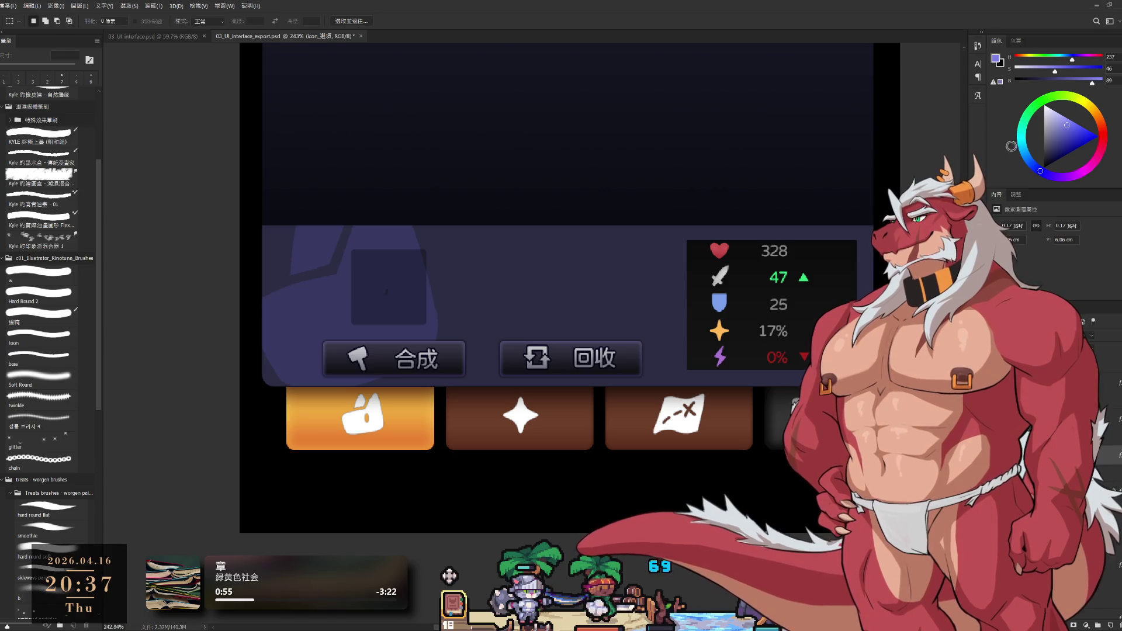
pyautogui.hotkey('ctrl', 'shift', 'alt', 'n')
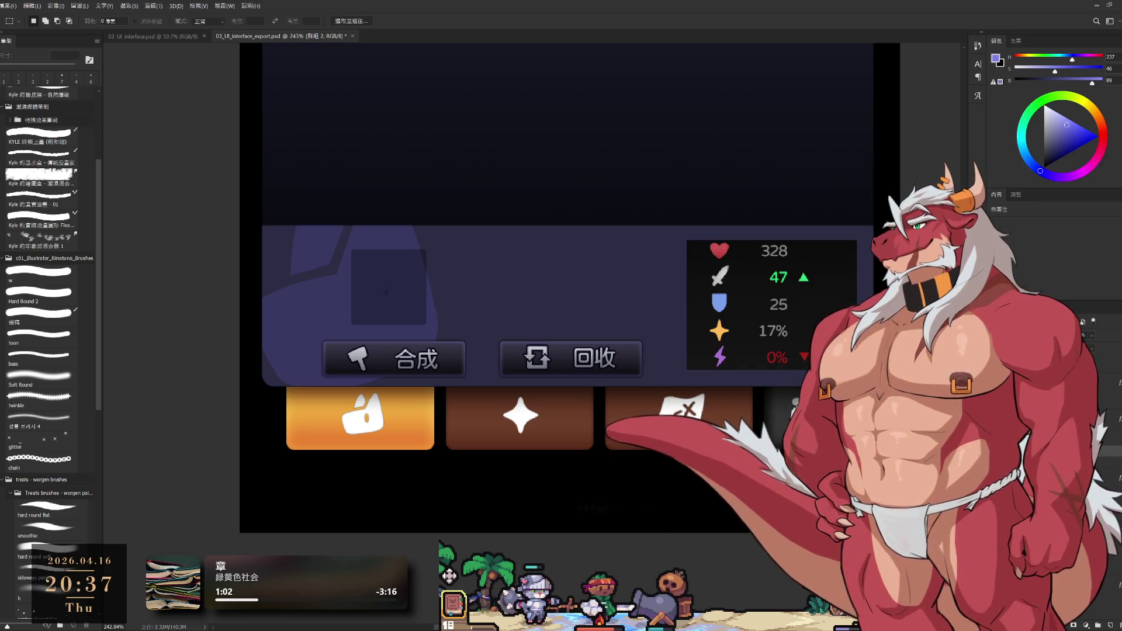
pyautogui.scroll(5, 897, 444)
pyautogui.scroll(2, 897, 444)
pyautogui.scroll(-2, 897, 444)
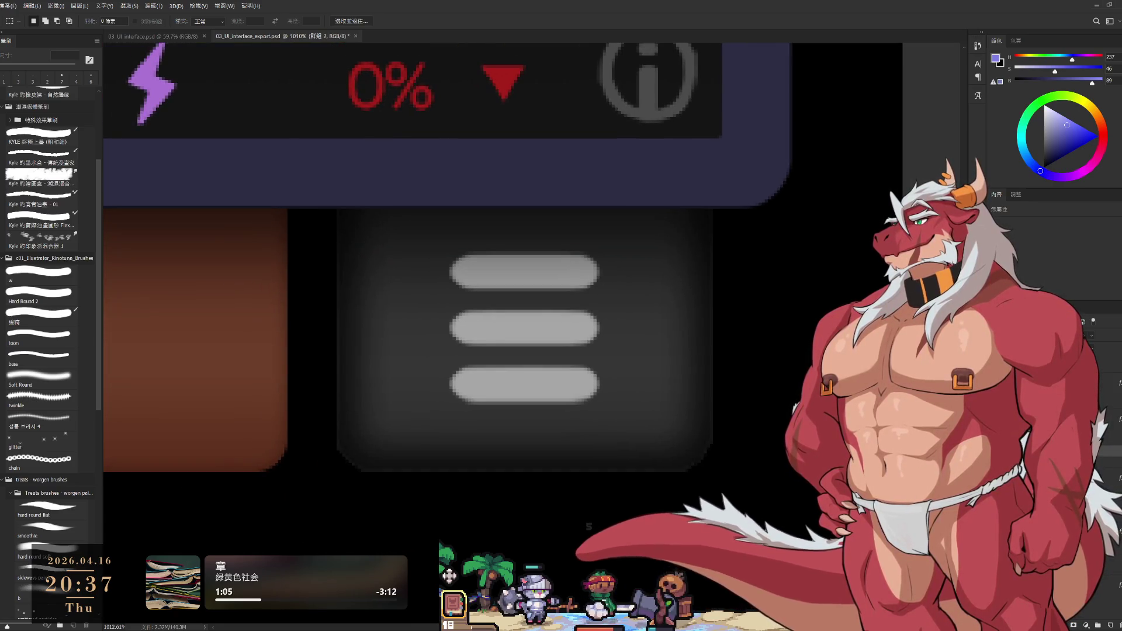
pyautogui.press('space')
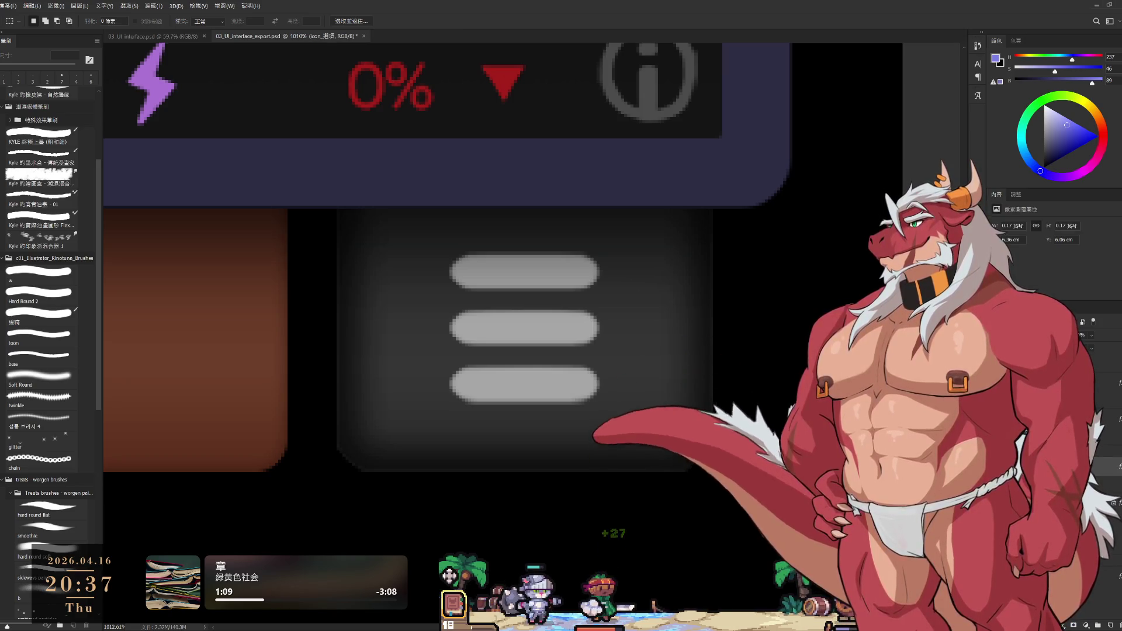
pyautogui.hotkey('alt', ']')
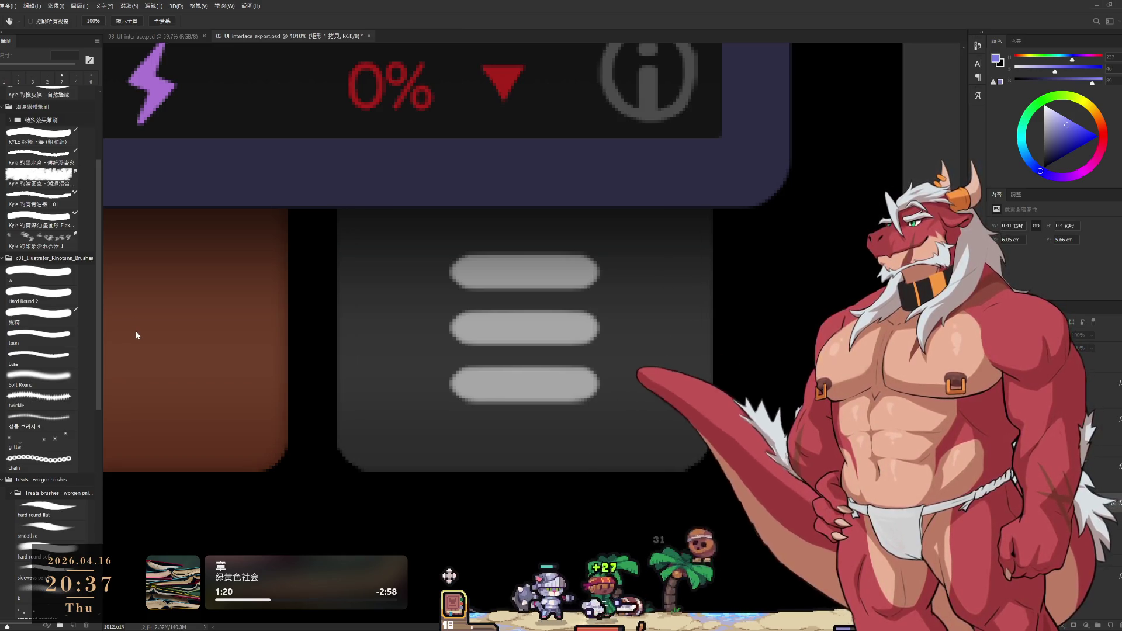
pyautogui.press('v')
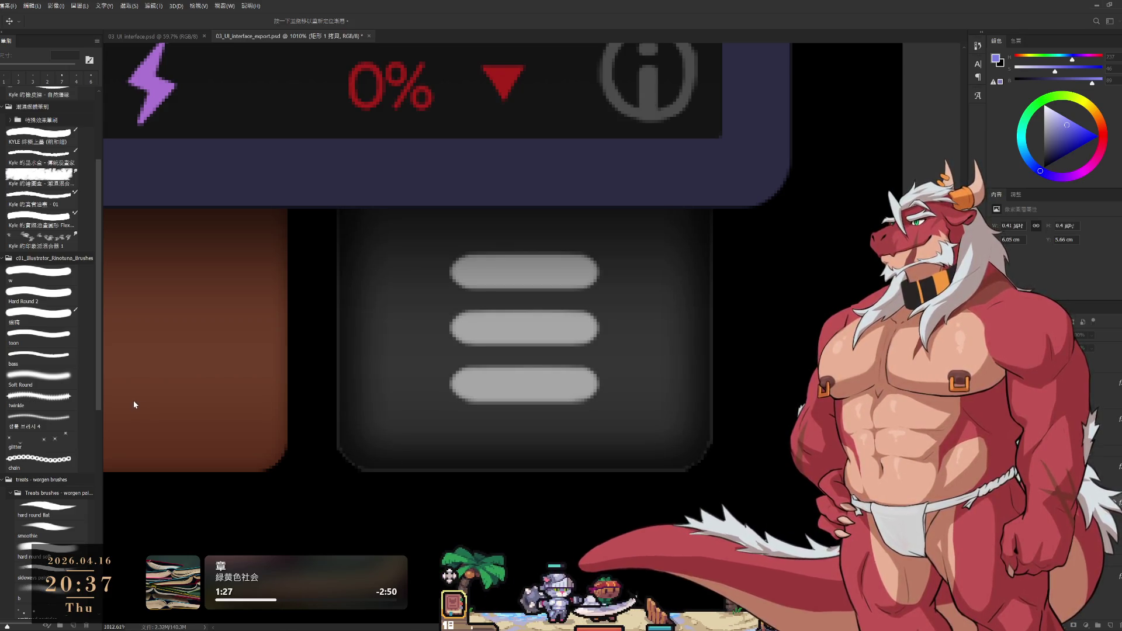
pyautogui.press('m')
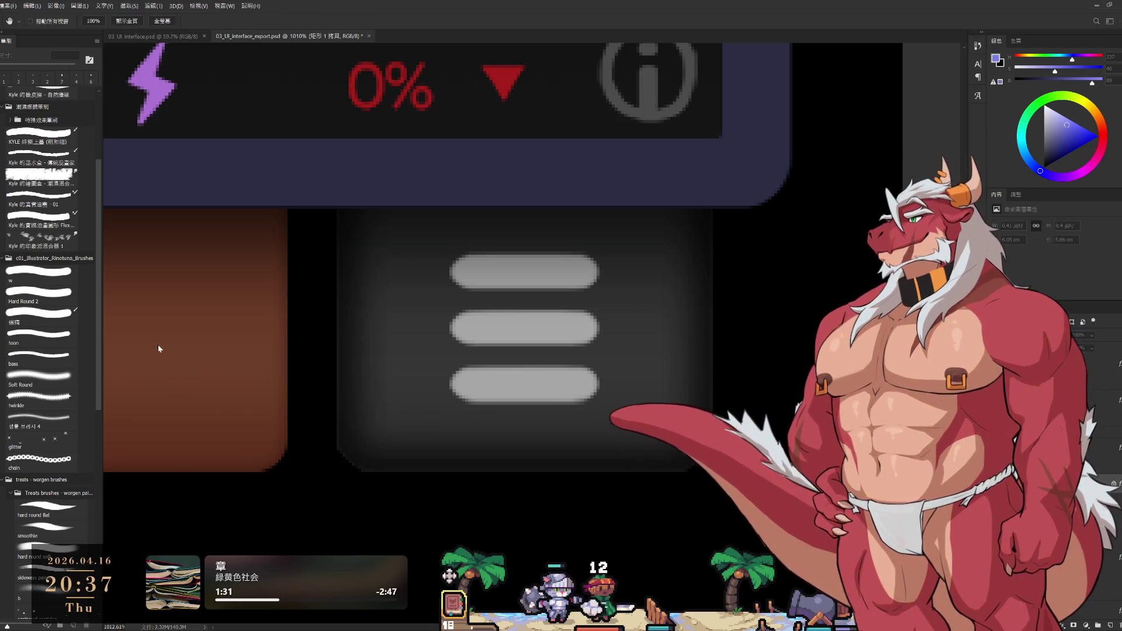
pyautogui.press('h')
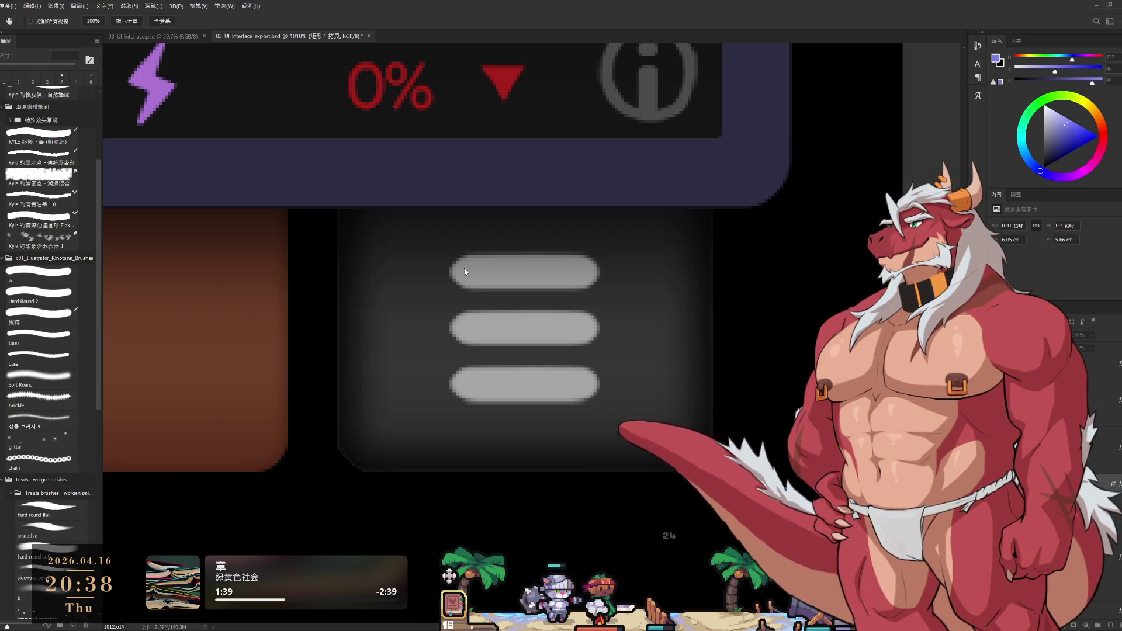
pyautogui.press('m')
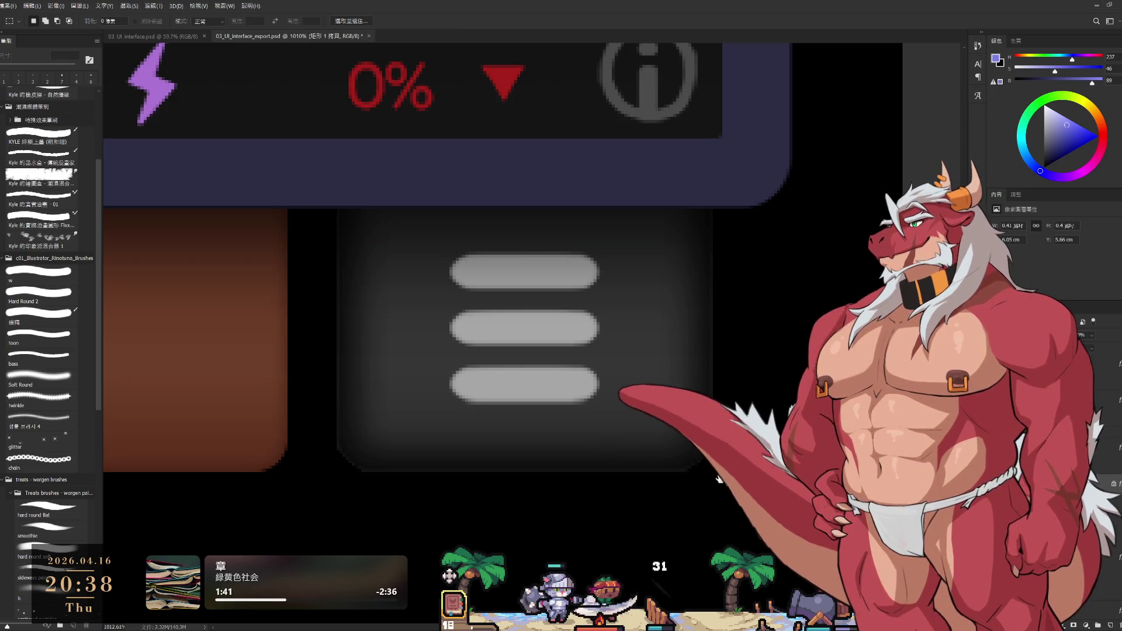
pyautogui.scroll(-2, 643, 468)
pyautogui.scroll(-2, 643, 468)
pyautogui.scroll(-1, 644, 468)
pyautogui.scroll(2, 570, 500)
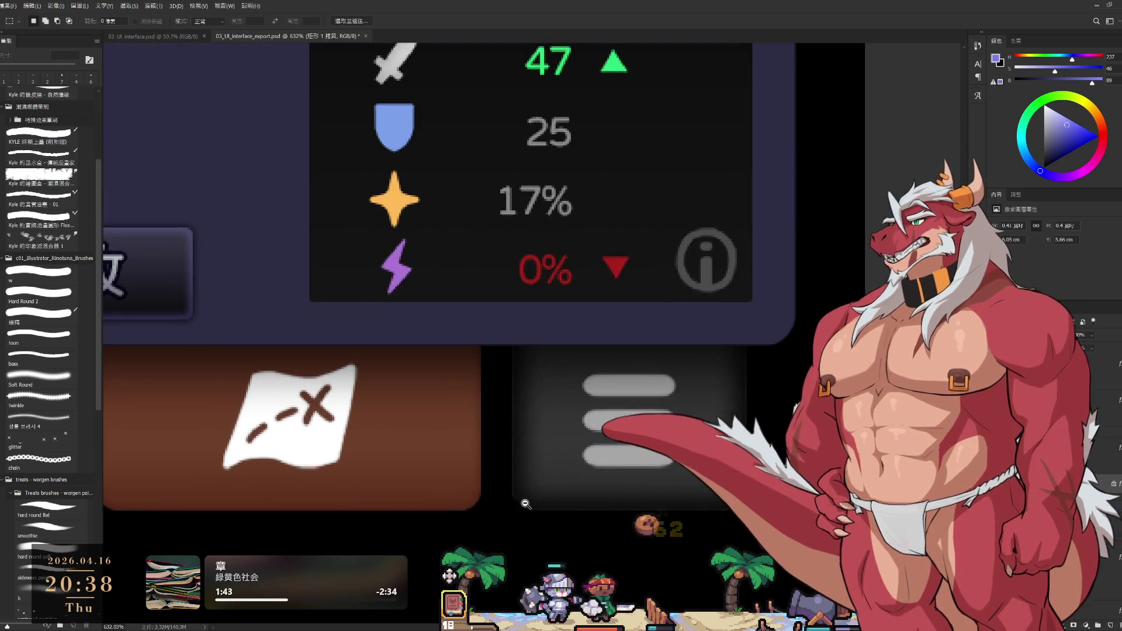
pyautogui.scroll(4, 536, 523)
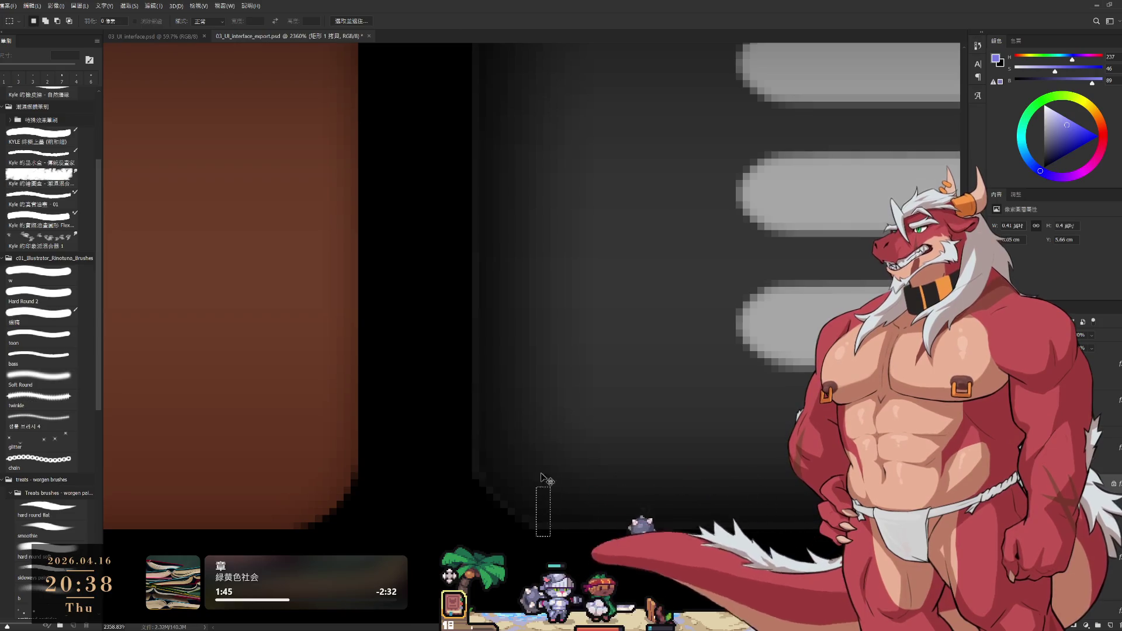
# Deselect the copied rectangle, then review 圖層 1, icon_選項 and the settings-on icon layers.
pyautogui.press('Delete')
pyautogui.scroll(-1, 736, 484)
pyautogui.scroll(-2, 737, 484)
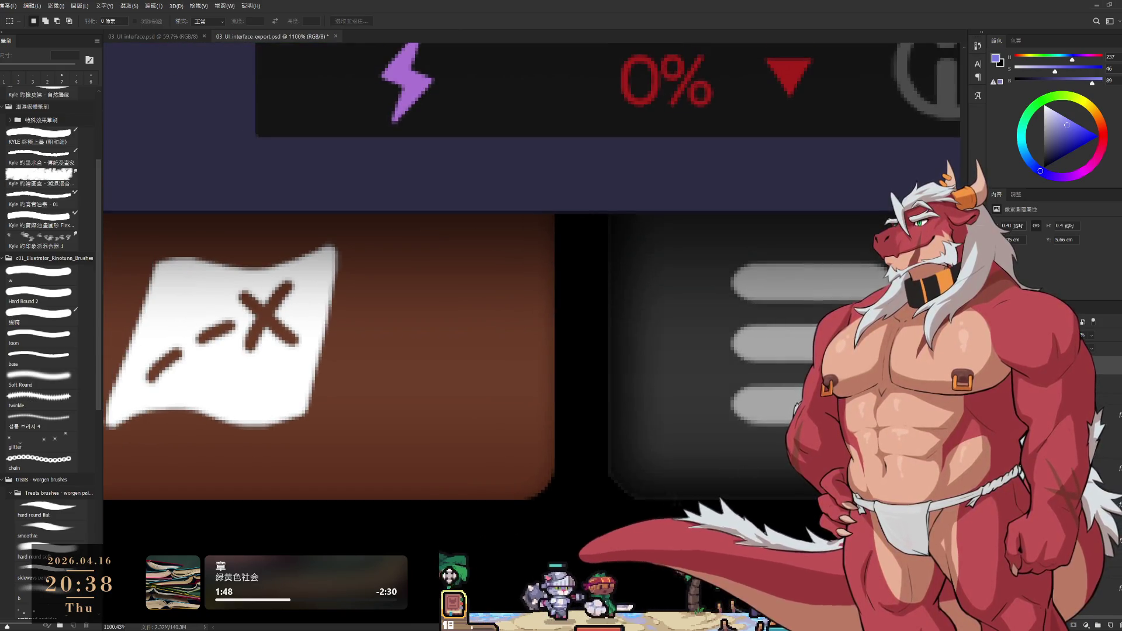
pyautogui.scroll(-1, 719, 473)
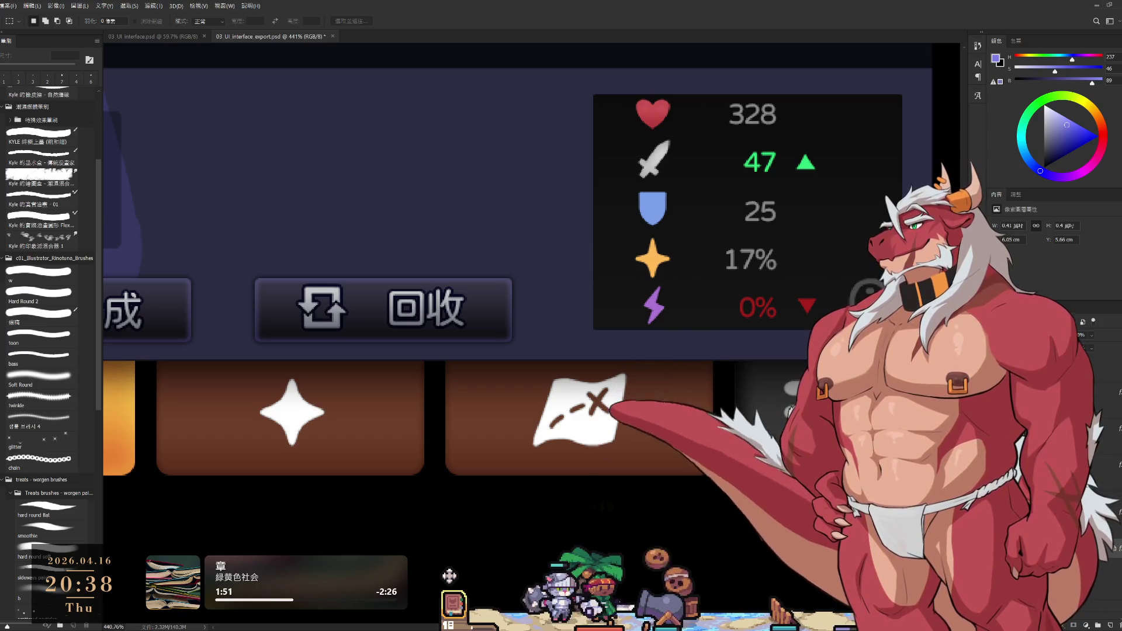
pyautogui.hotkey('ctrl', 'shift', 'alt', 'n')
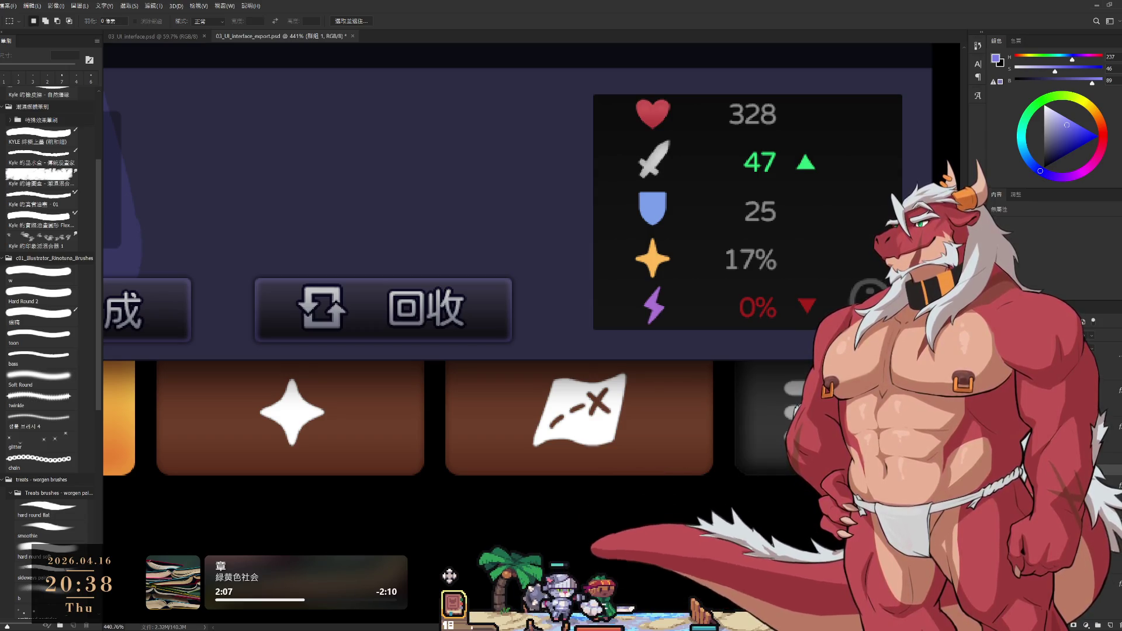
pyautogui.click(449, 575)
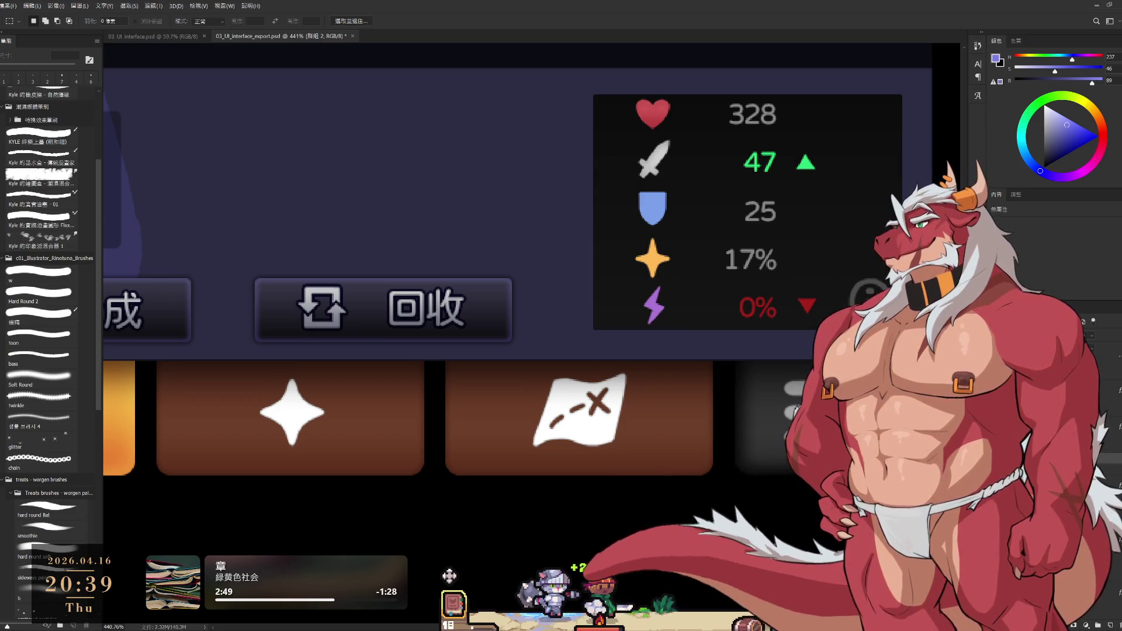
pyautogui.click(449, 577)
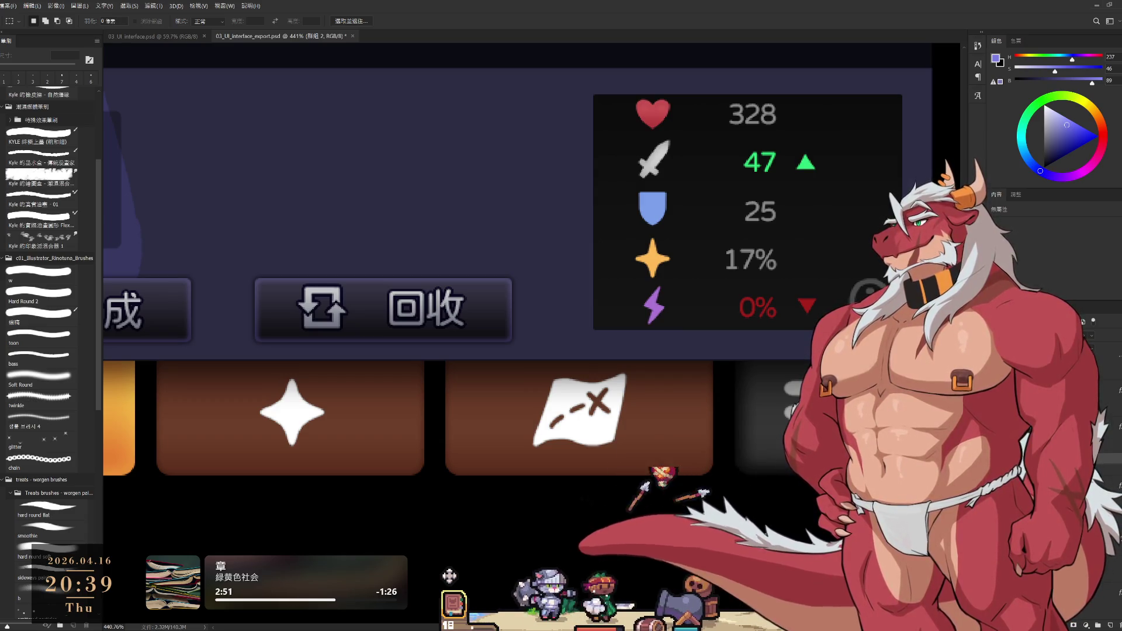
pyautogui.scroll(-3, 913, 394)
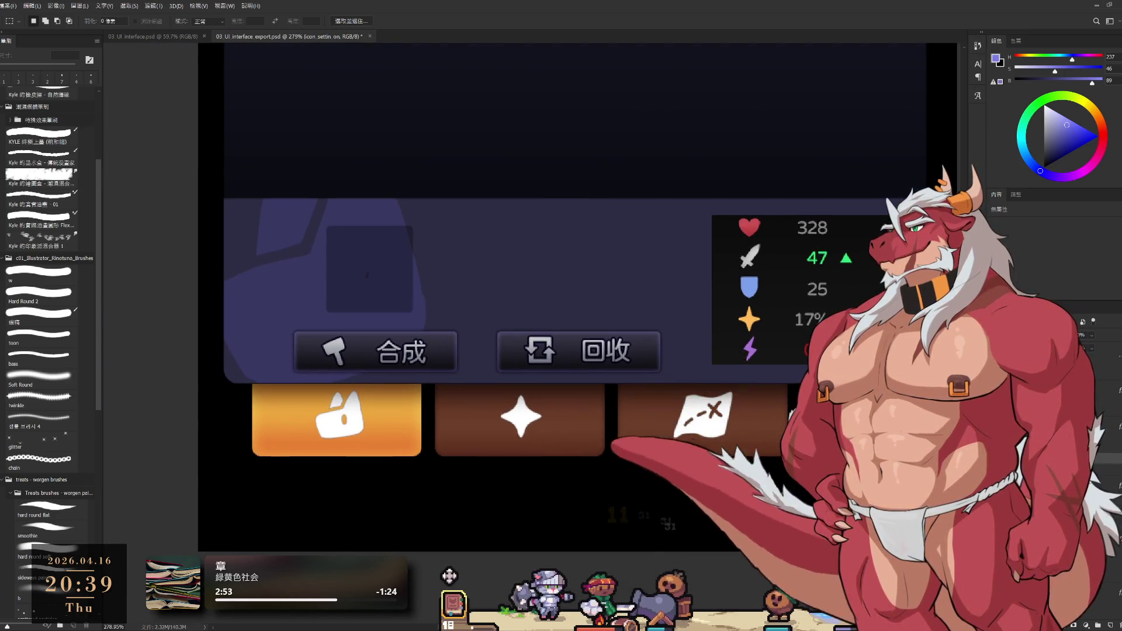
pyautogui.scroll(2, 912, 395)
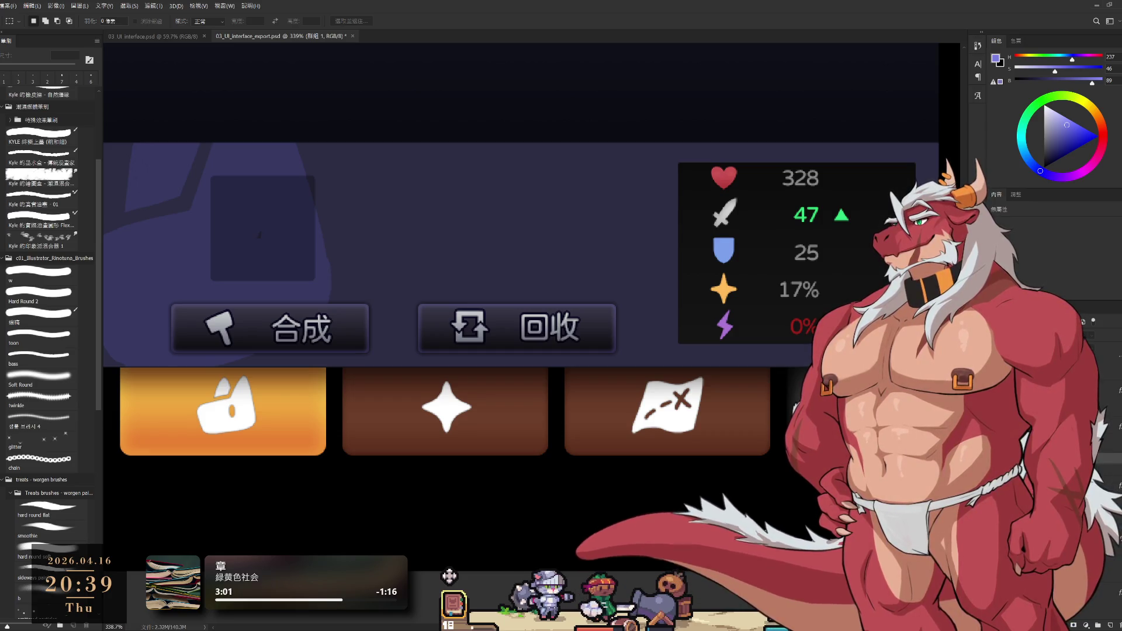
# Step through the settings-on, copied rectangle, base rectangle and settings-off layers.
pyautogui.keyDown('ctrl'); pyautogui.click(449, 575); pyautogui.keyUp('ctrl')
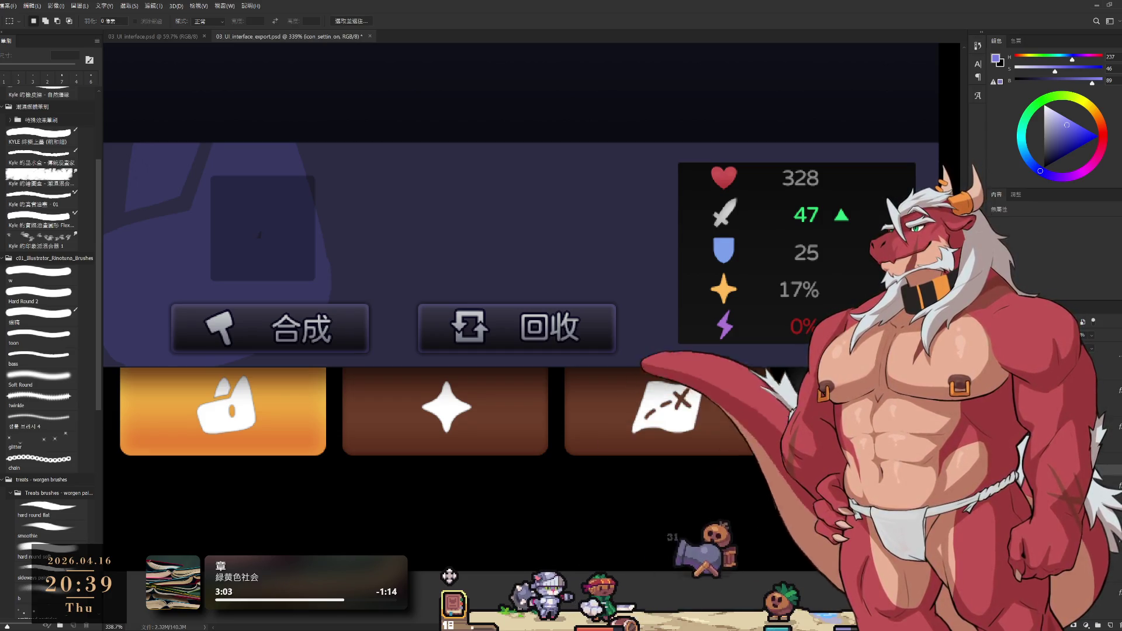
pyautogui.hotkey('alt', '[')
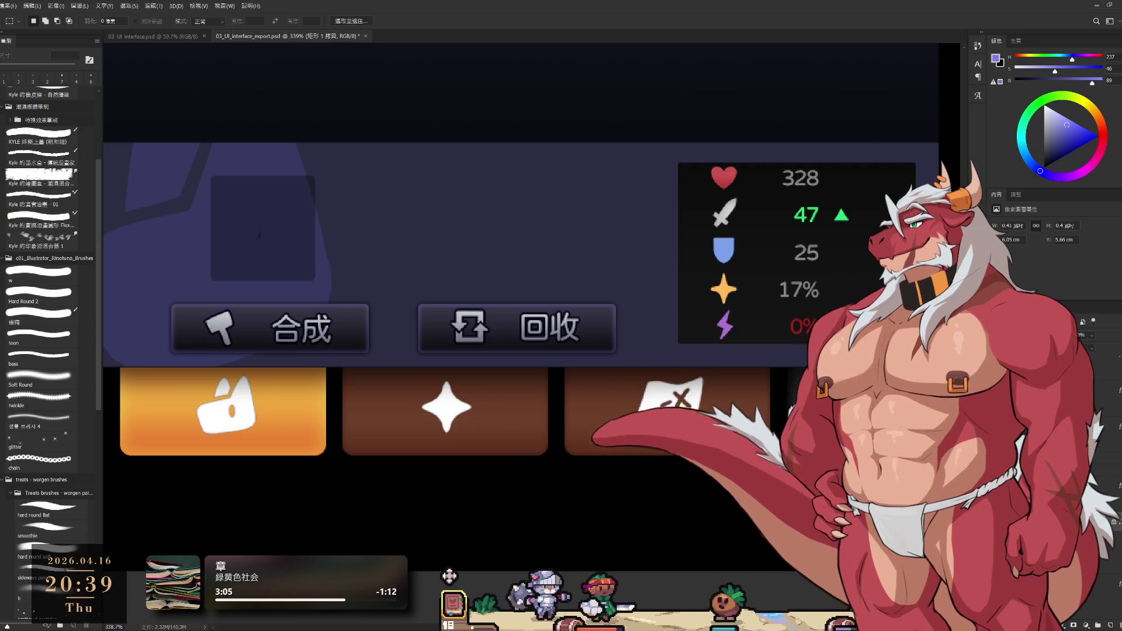
pyautogui.press('h')
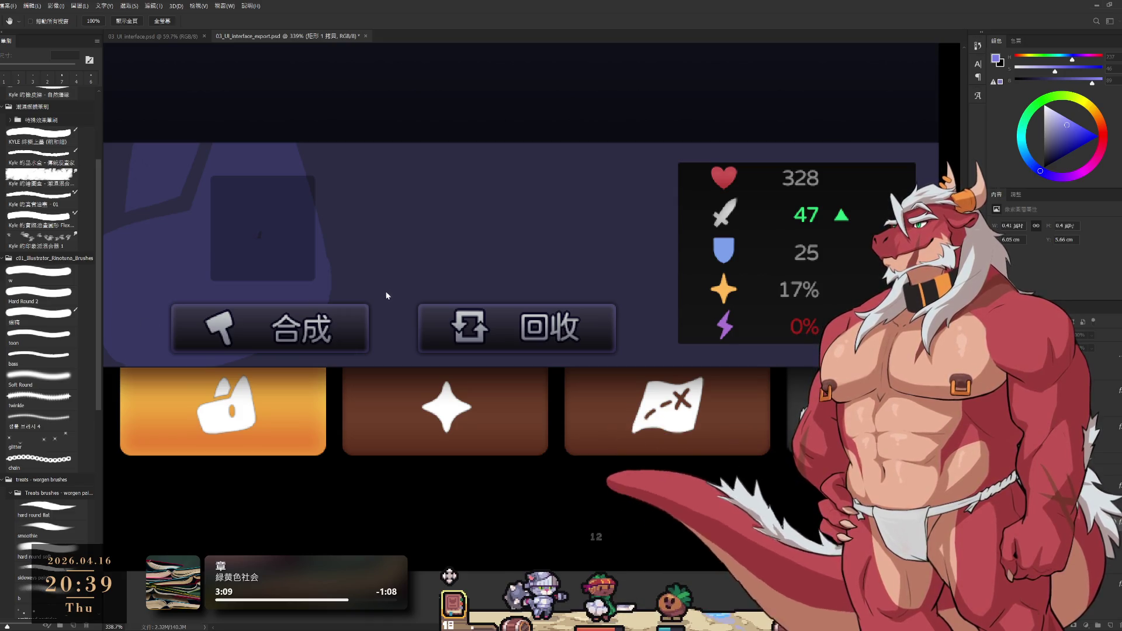
pyautogui.press('m')
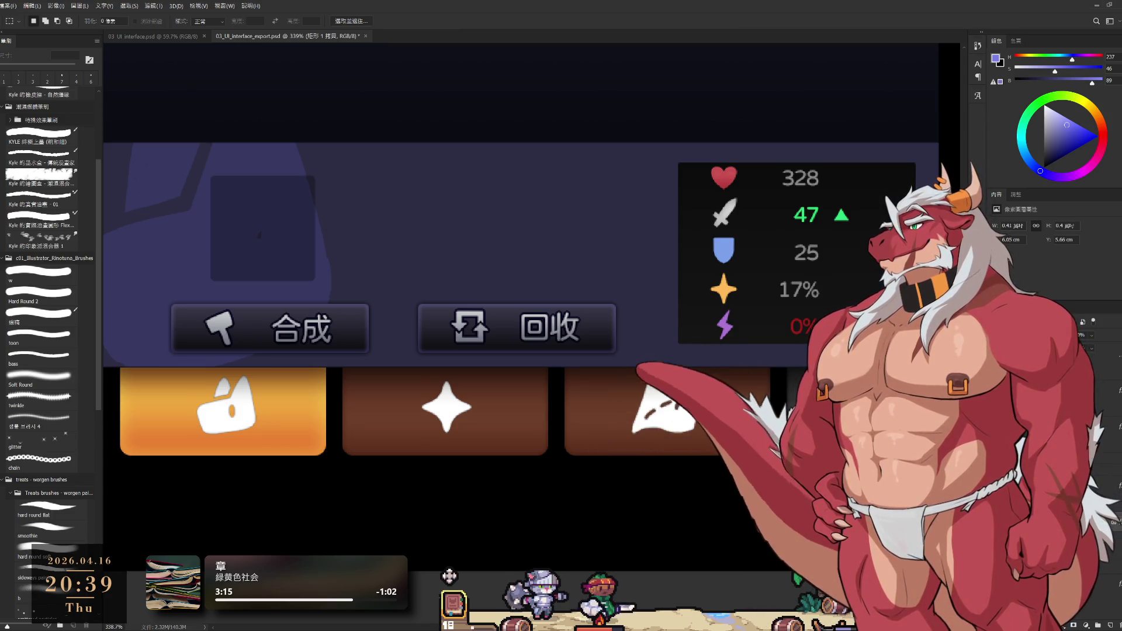
pyautogui.hotkey('alt', '[')
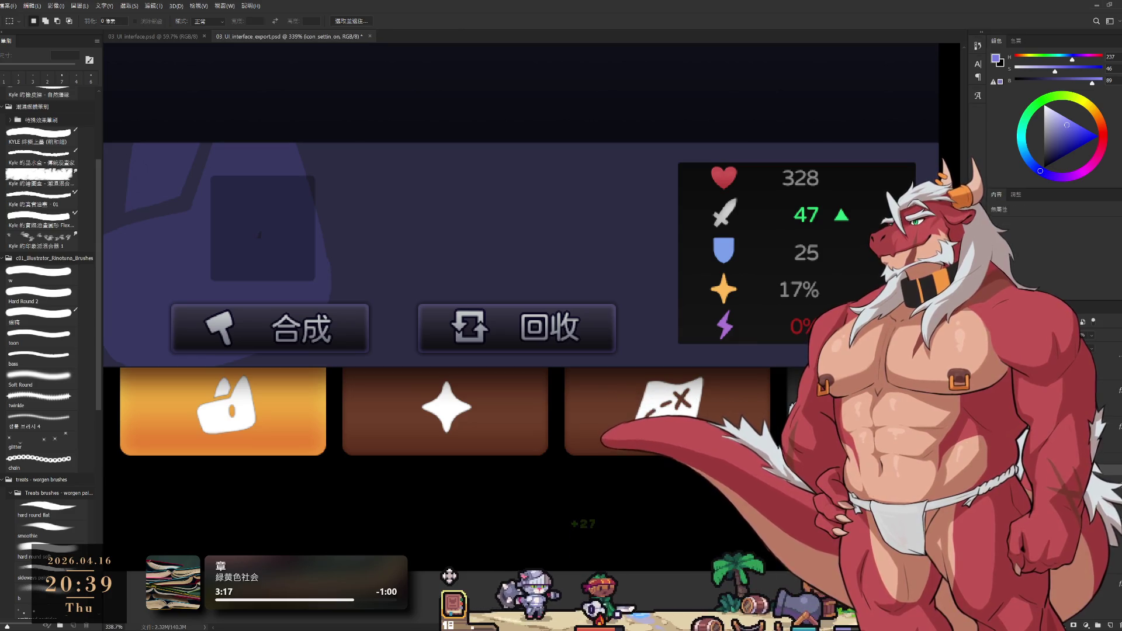
pyautogui.hotkey('alt', '[')
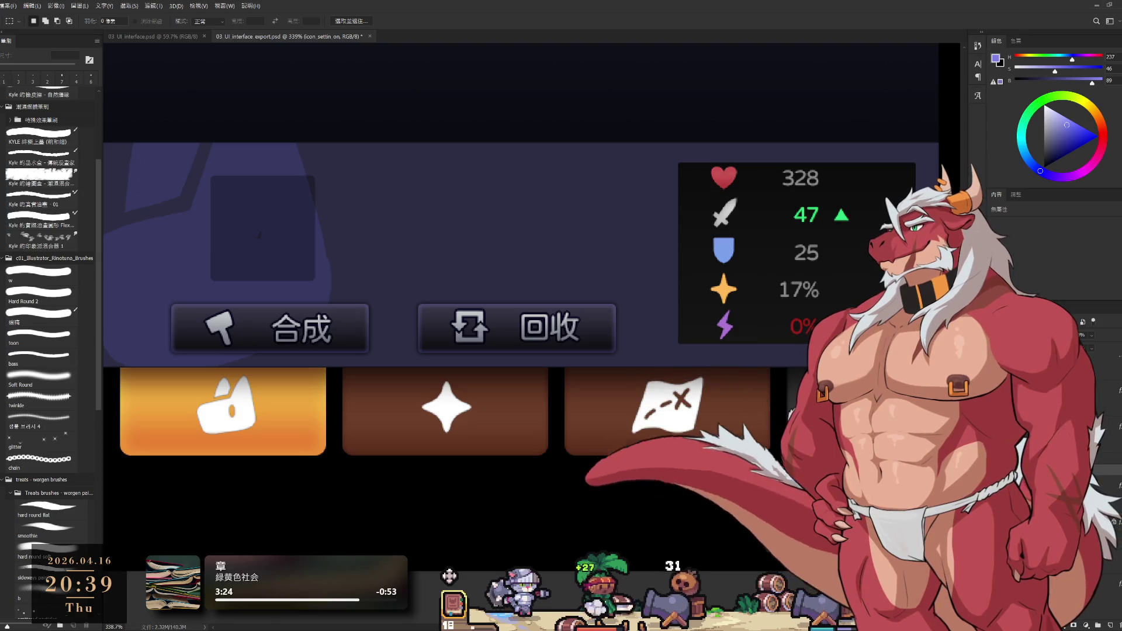
pyautogui.hotkey('alt', '[')
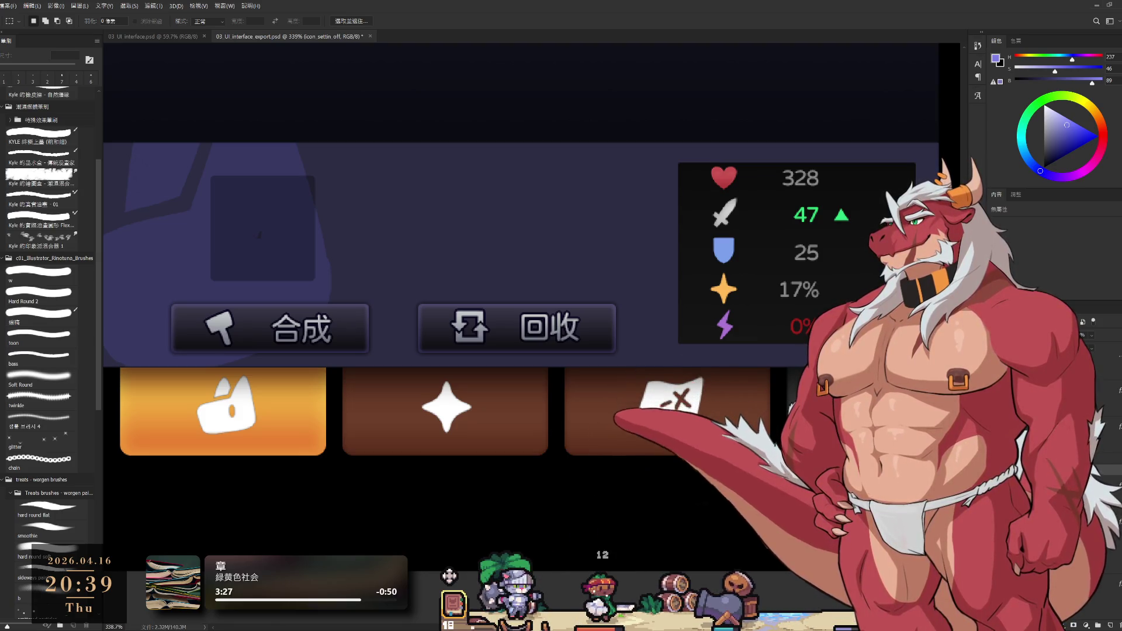
pyautogui.hotkey('alt', ']')
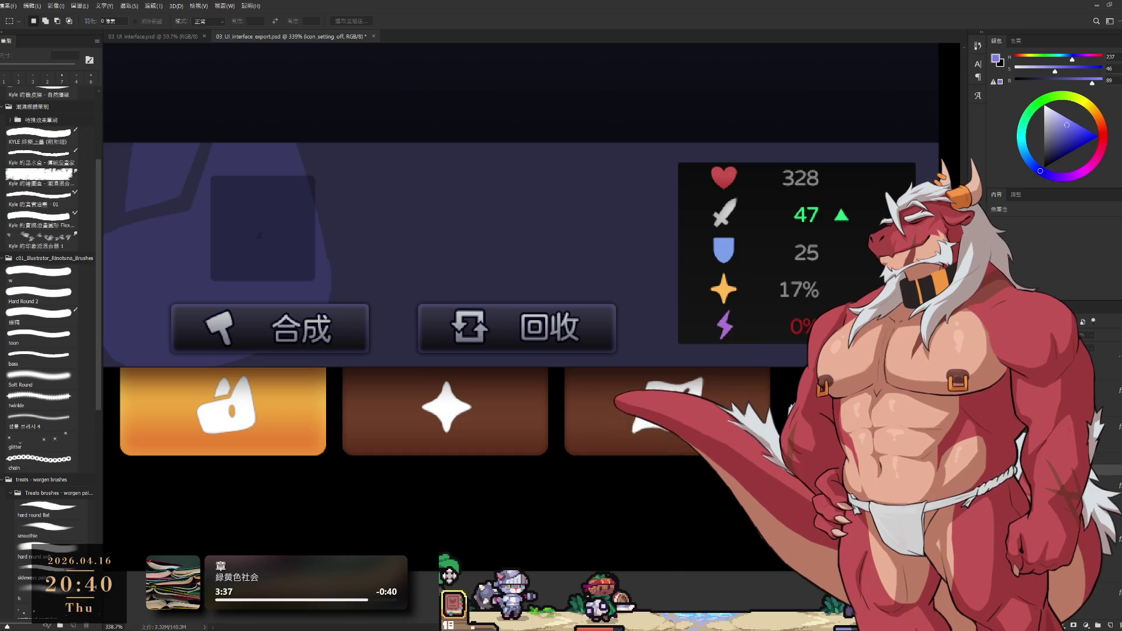
# Briefly hide the first tile's orange background, then start and cancel a transform on it.
pyautogui.press('Delete')
pyautogui.hotkey('ctrl', 'z')
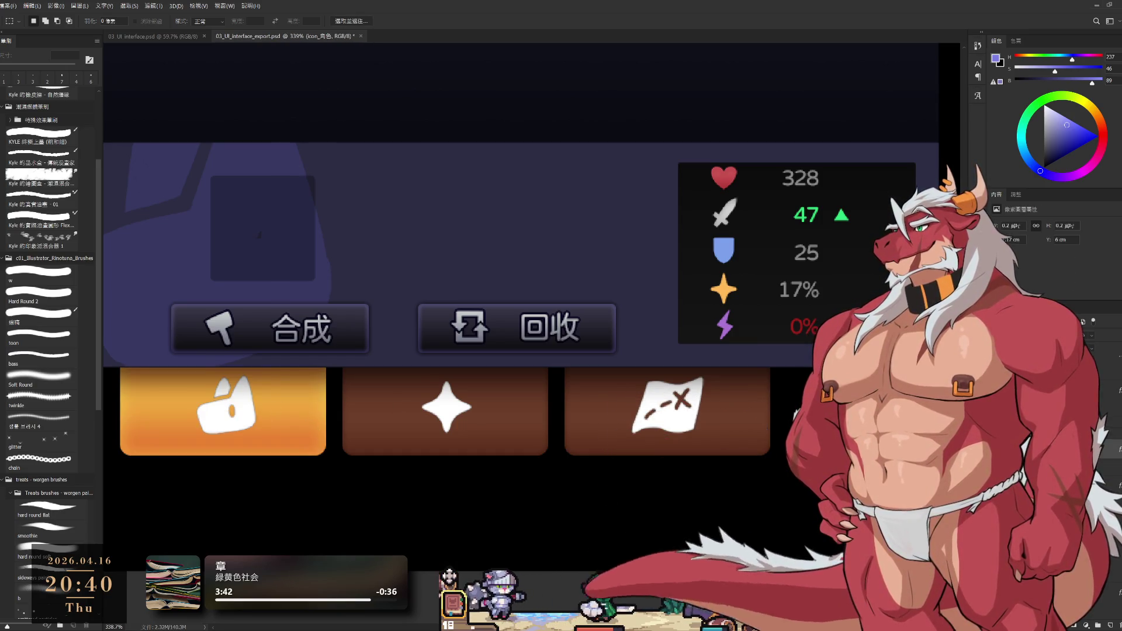
pyautogui.click(531, 437)
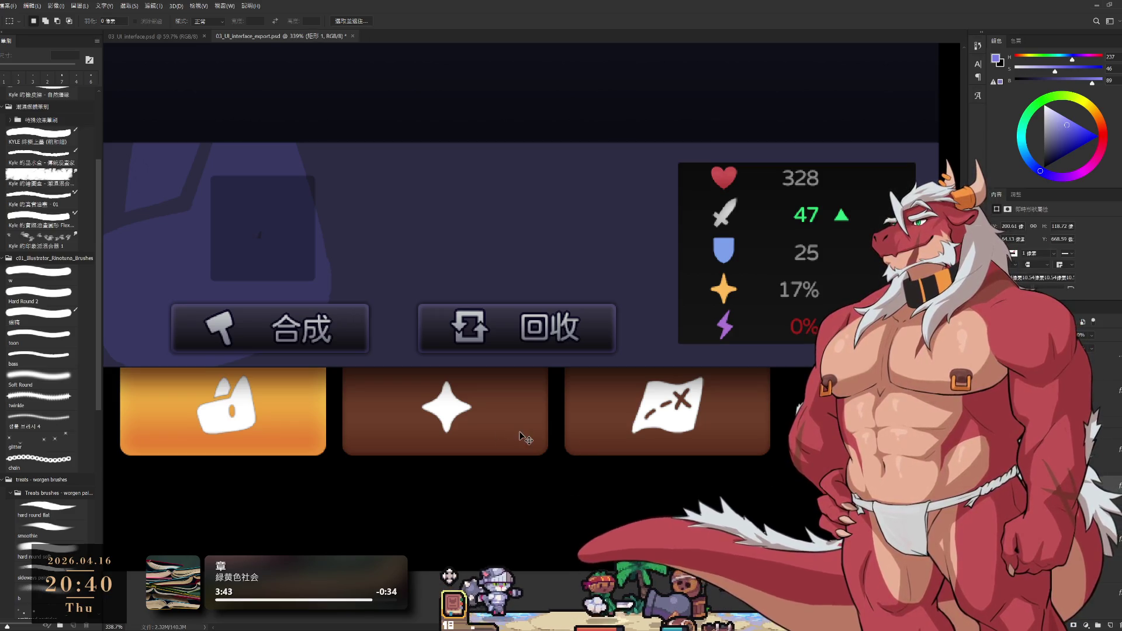
pyautogui.hscroll(-5, 524, 437)
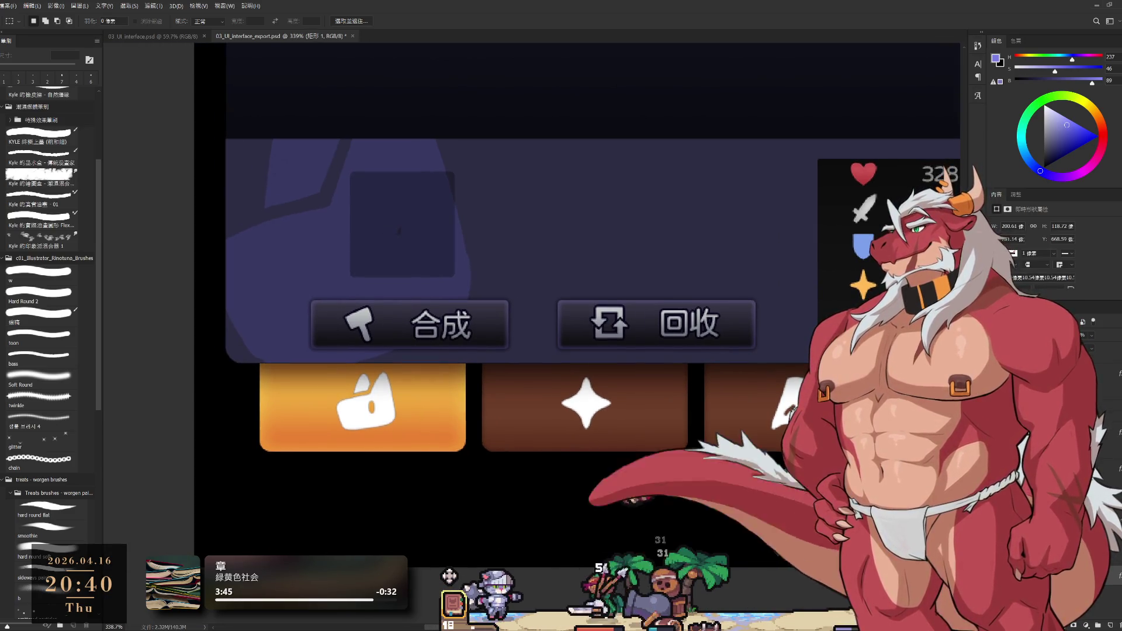
pyautogui.hotkey('ctrl', 't')
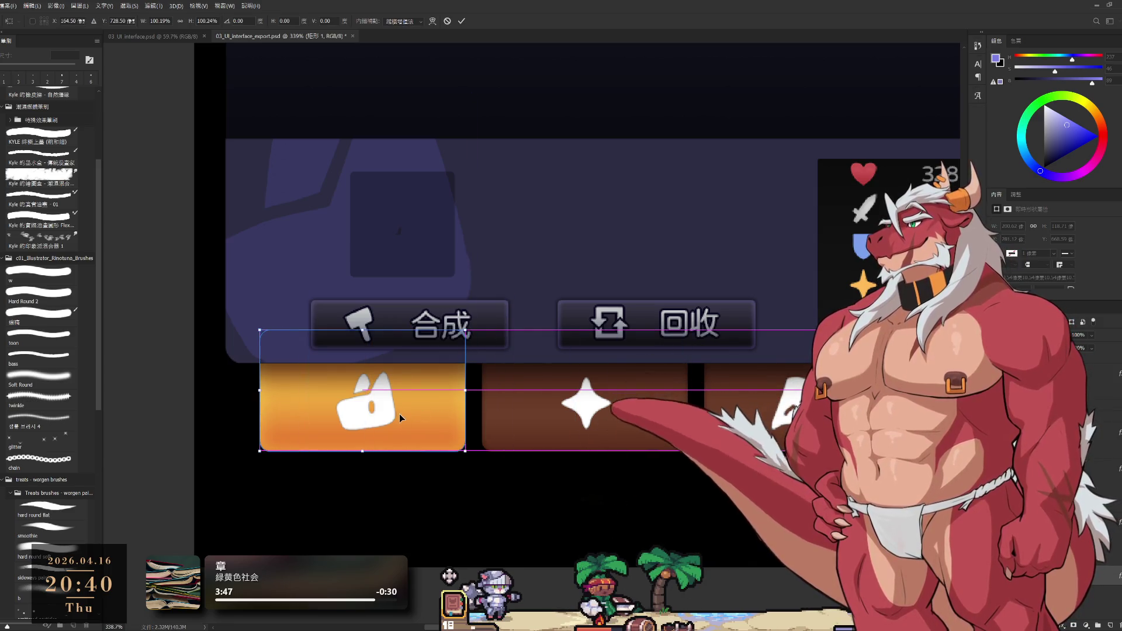
pyautogui.press('Return')
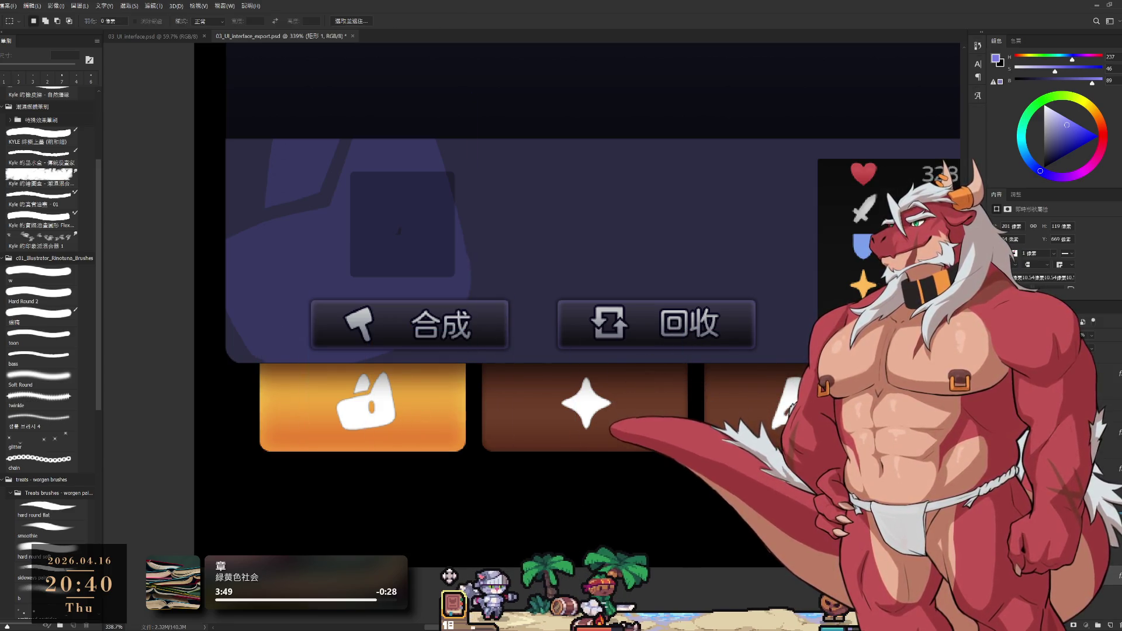
# Toggle the first tile's white icon and hide its orange highlight so it shows brown, ending on Icon_黑色.
pyautogui.hotkey('alt', '[')
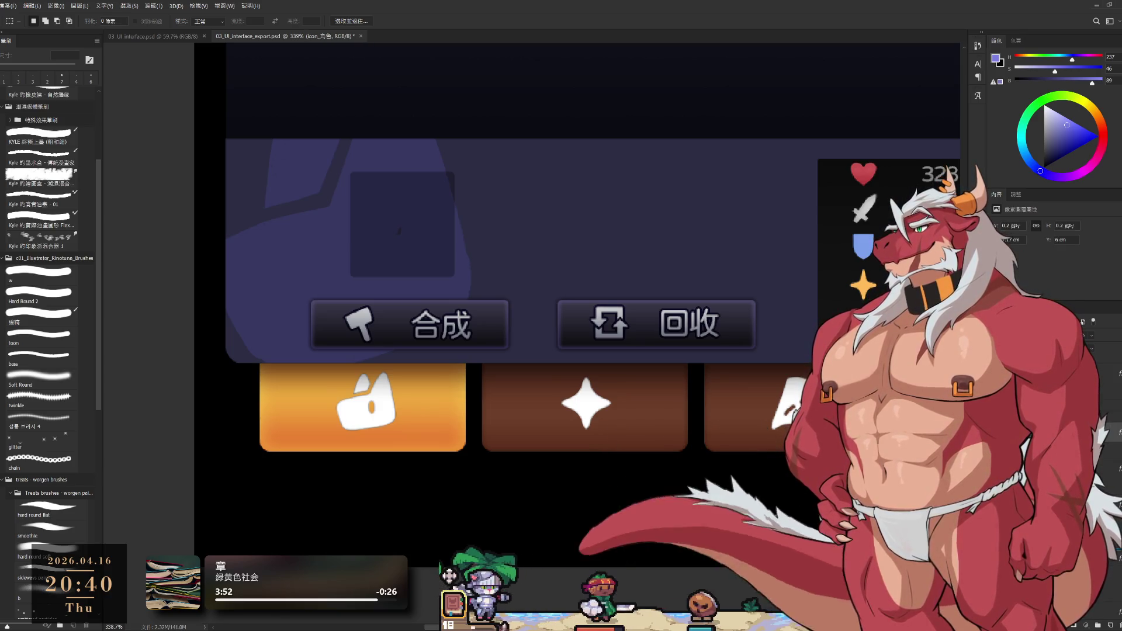
pyautogui.hotkey('alt', ']')
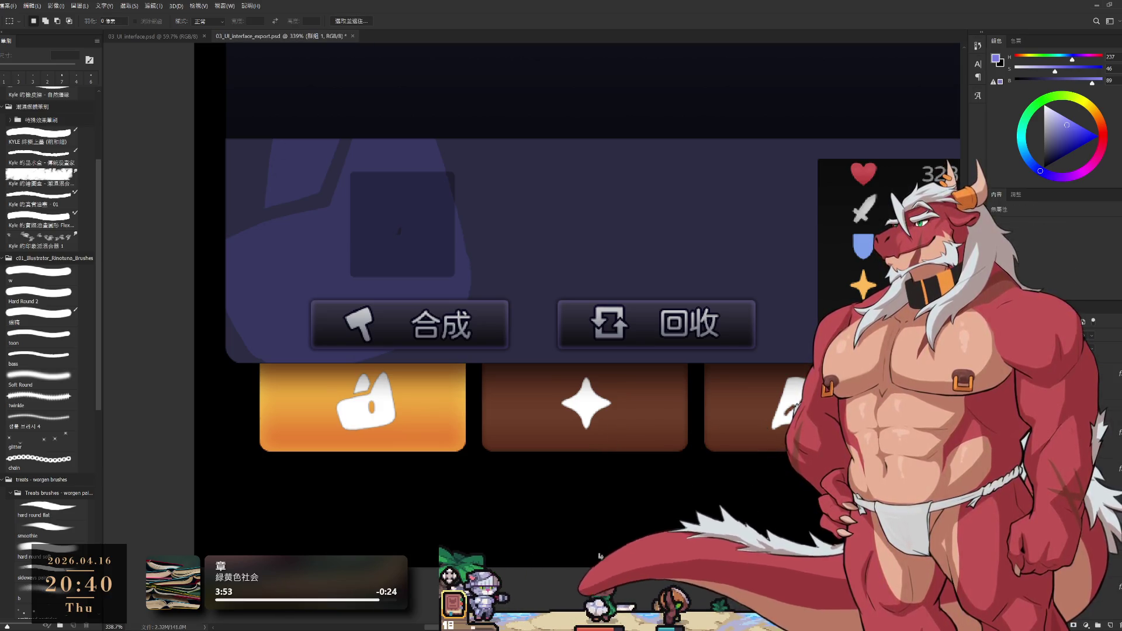
pyautogui.hotkey('ctrl', ',')
pyautogui.hotkey('alt', '[')
pyautogui.hotkey('ctrl', ',')
pyautogui.hotkey('alt', ']')
pyautogui.hotkey('ctrl', ',')
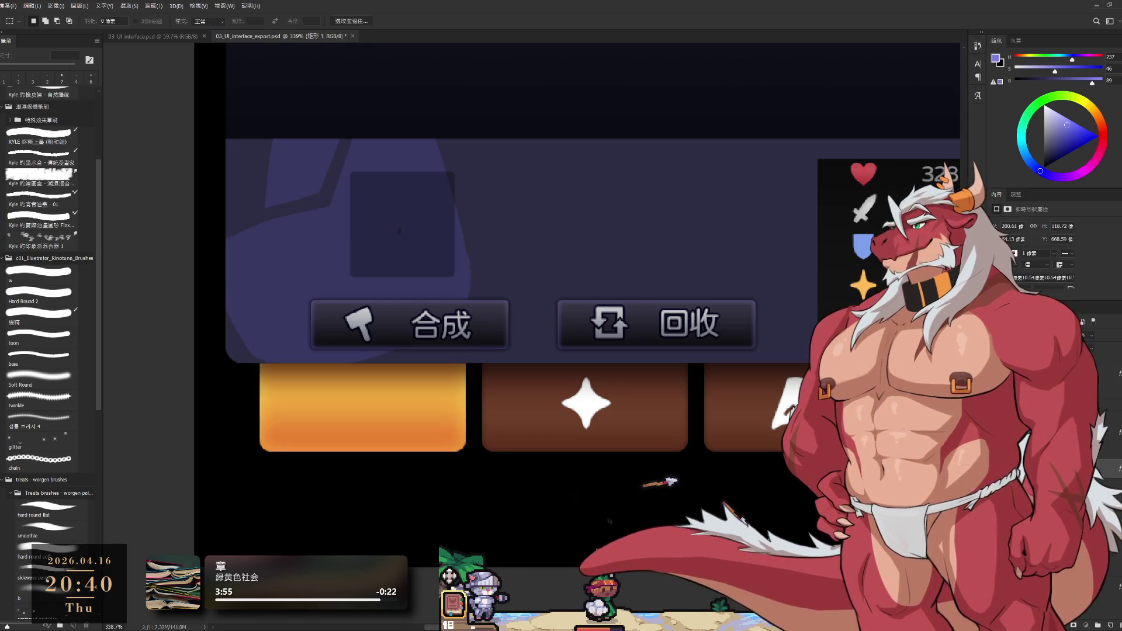
pyautogui.hotkey('alt', ']')
pyautogui.hotkey('ctrl', ',')
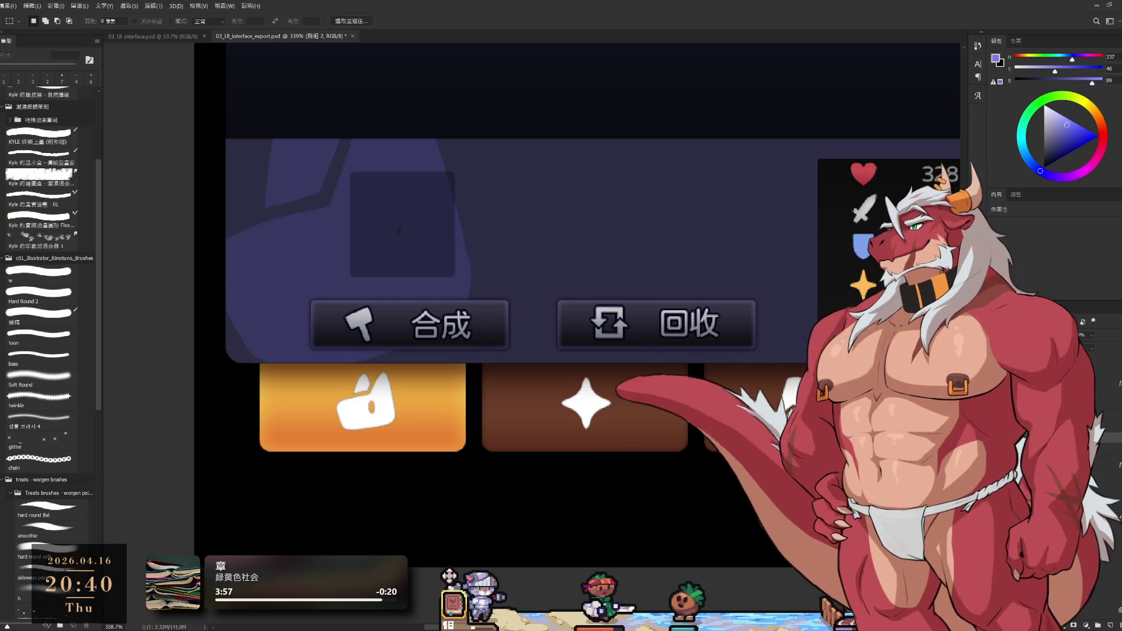
pyautogui.hotkey('ctrl', ',')
pyautogui.hotkey('alt', '[')
pyautogui.hotkey('ctrl', ',')
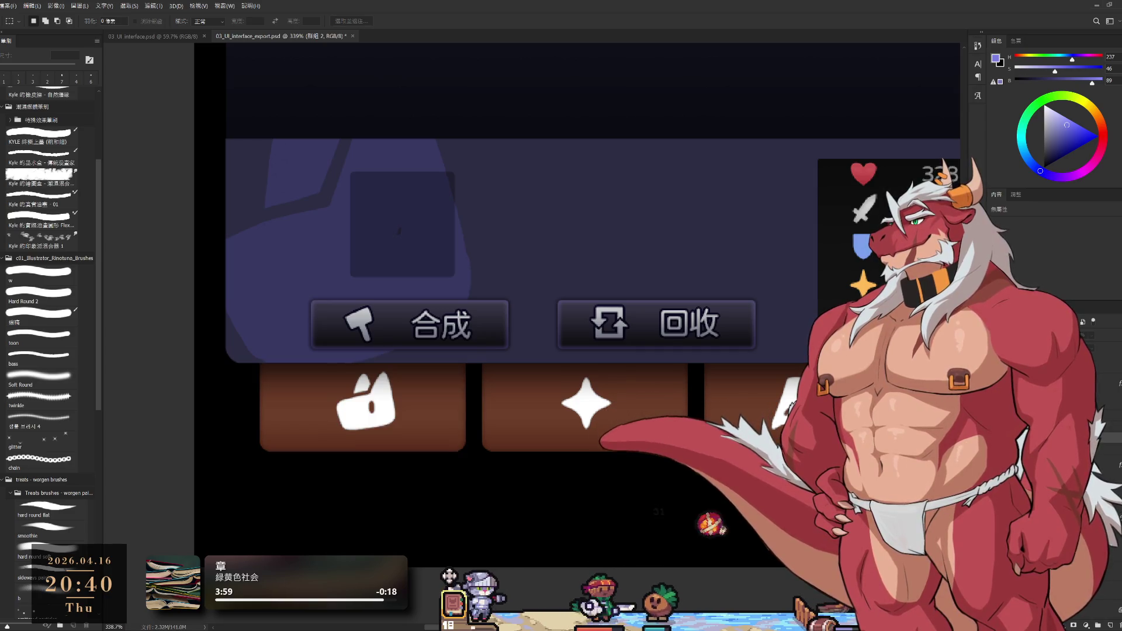
pyautogui.hotkey('alt', '[')
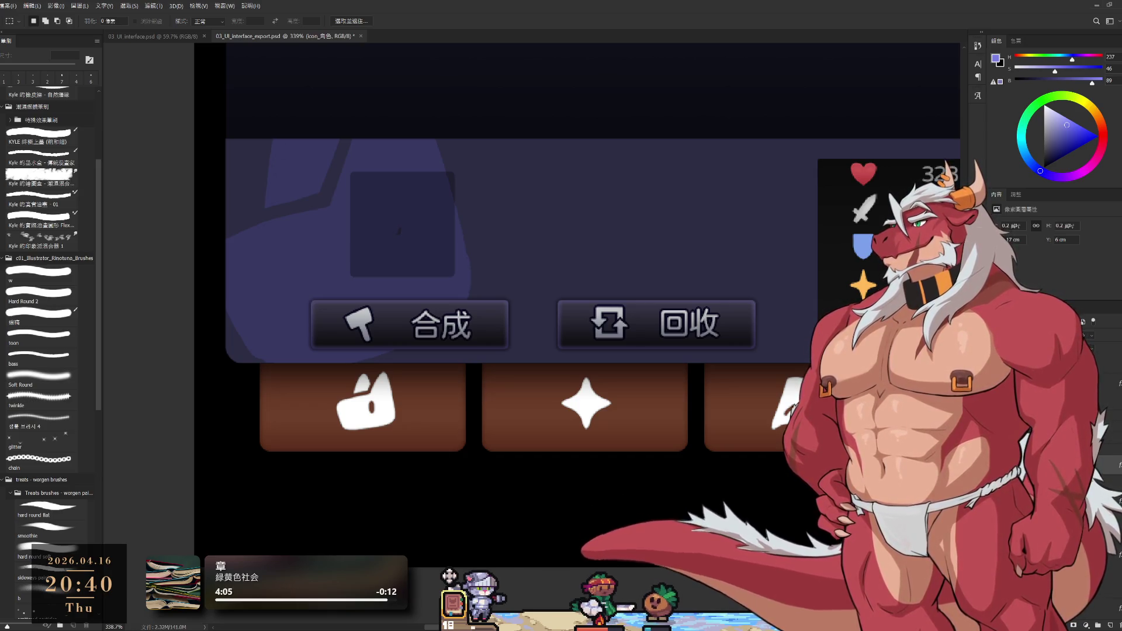
# Sample a neutral grey at brightness 80 as painting colour, then undo a trial fill.
pyautogui.press('b')
pyautogui.keyDown('alt'); pyautogui.click(360, 407); pyautogui.keyUp('alt')
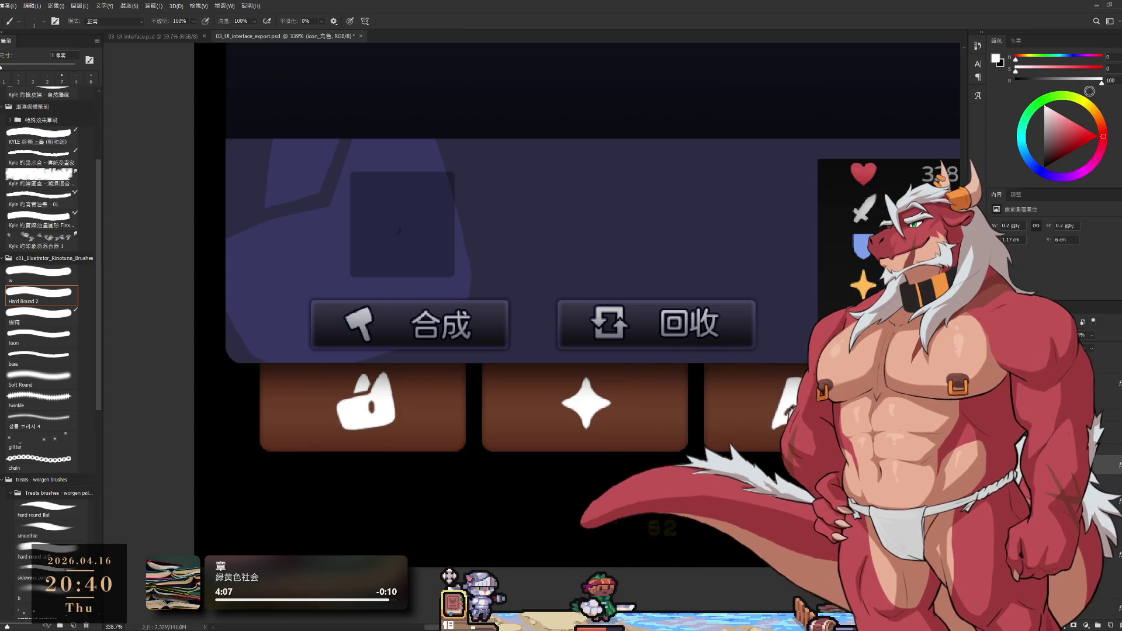
pyautogui.moveTo(1088, 80); pyautogui.dragTo(1084, 81)
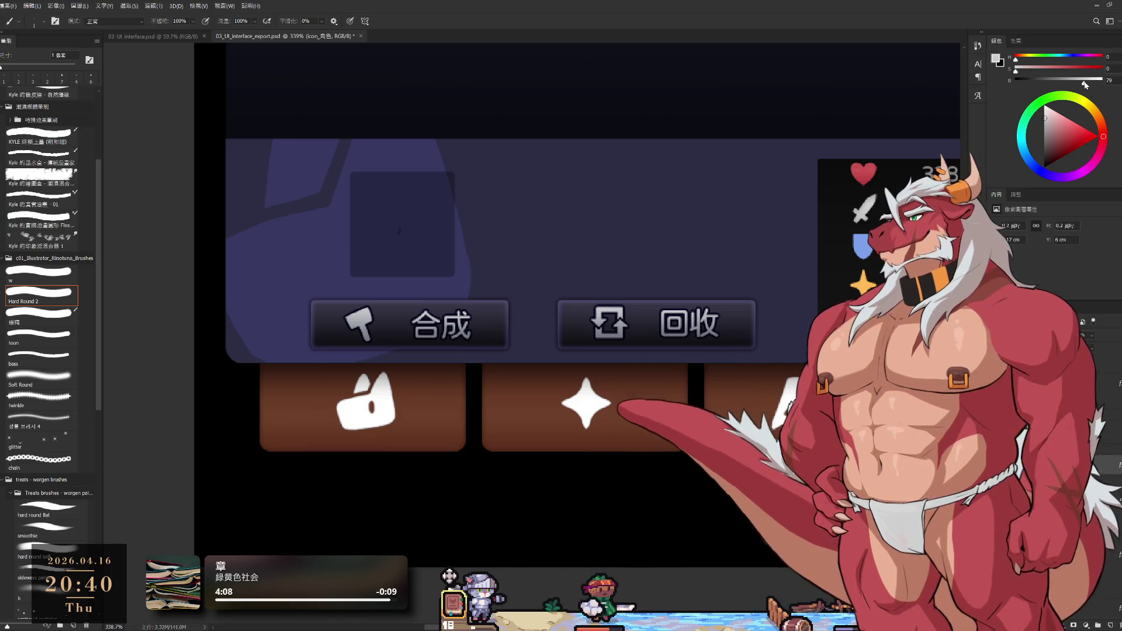
pyautogui.click(1108, 79)
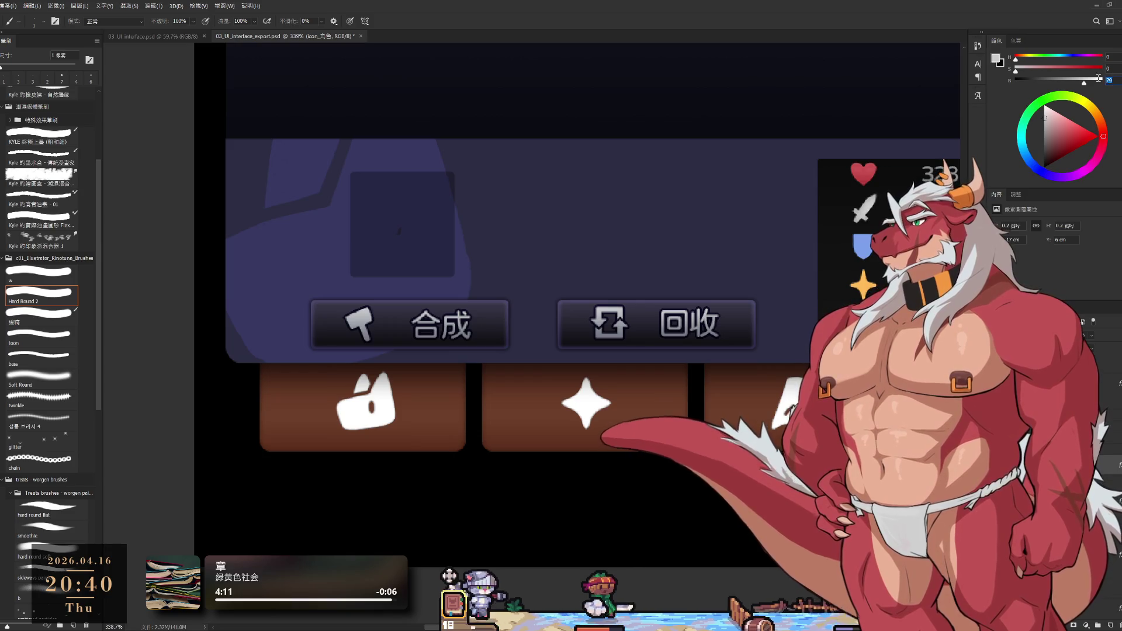
pyautogui.write('80')
pyautogui.press('Return')
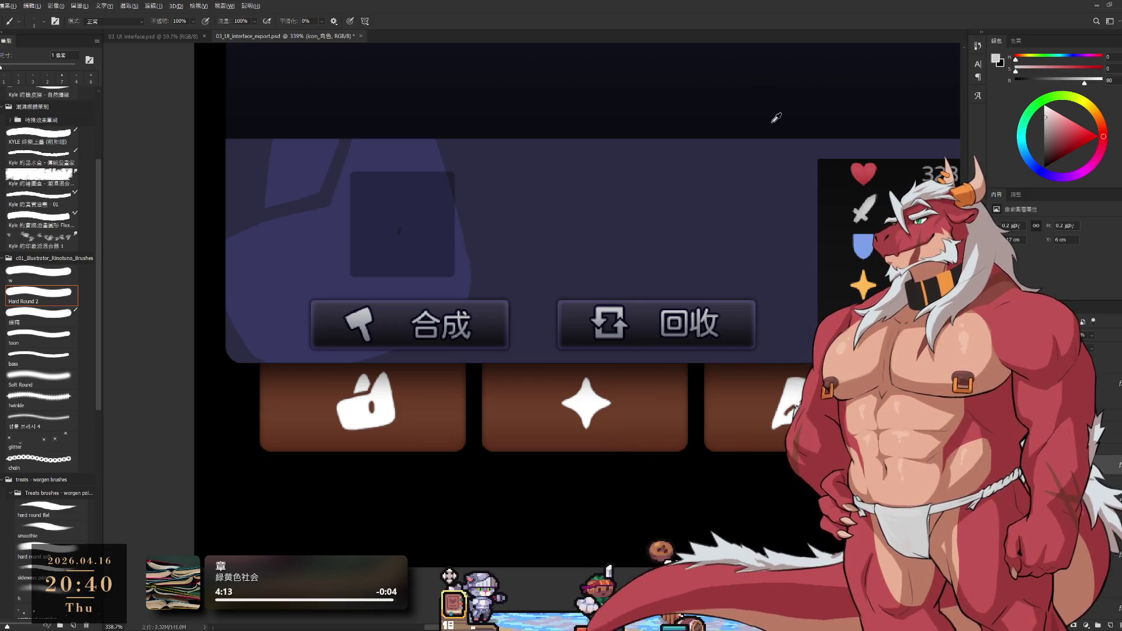
pyautogui.hotkey('alt', 'BackSpace')
pyautogui.hotkey('ctrl', 'z')
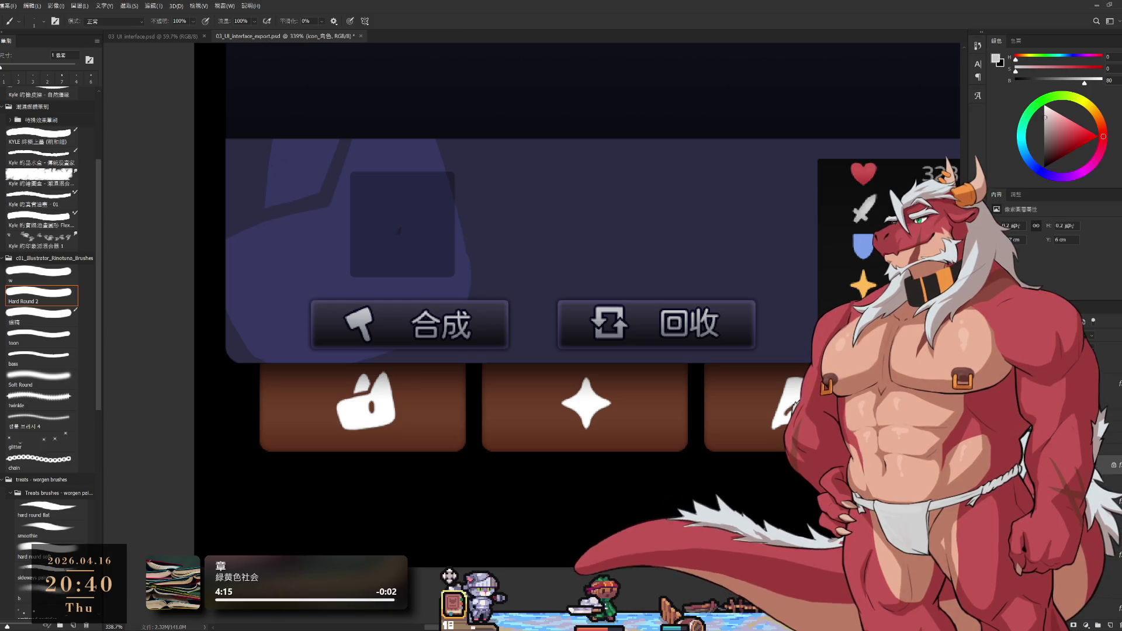
pyautogui.scroll(-5, 653, 444)
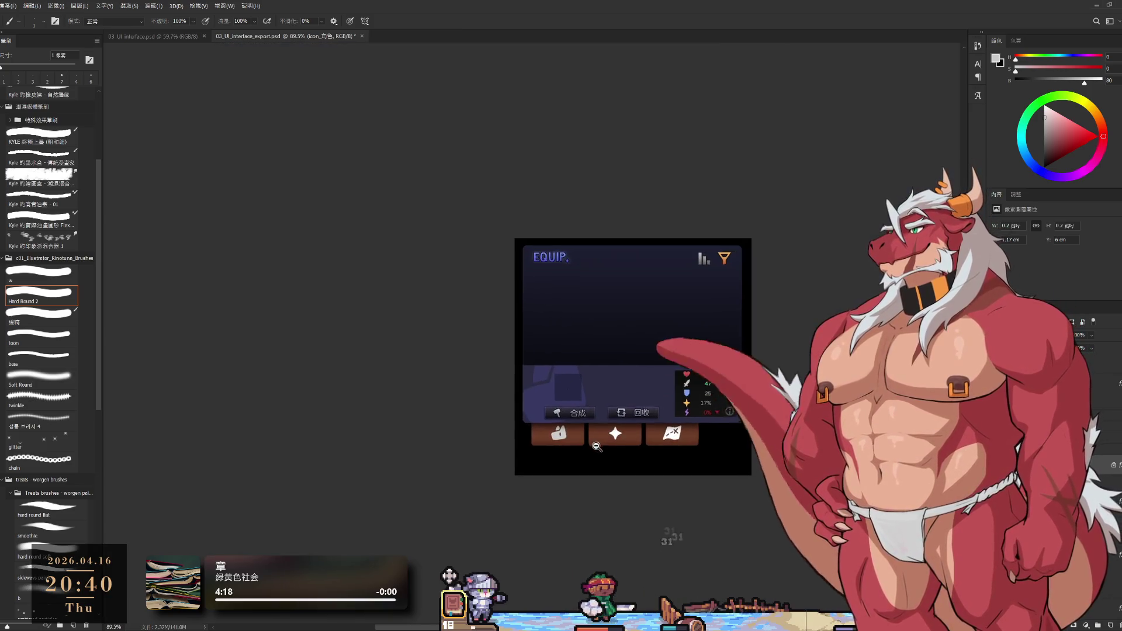
pyautogui.scroll(4, 672, 533)
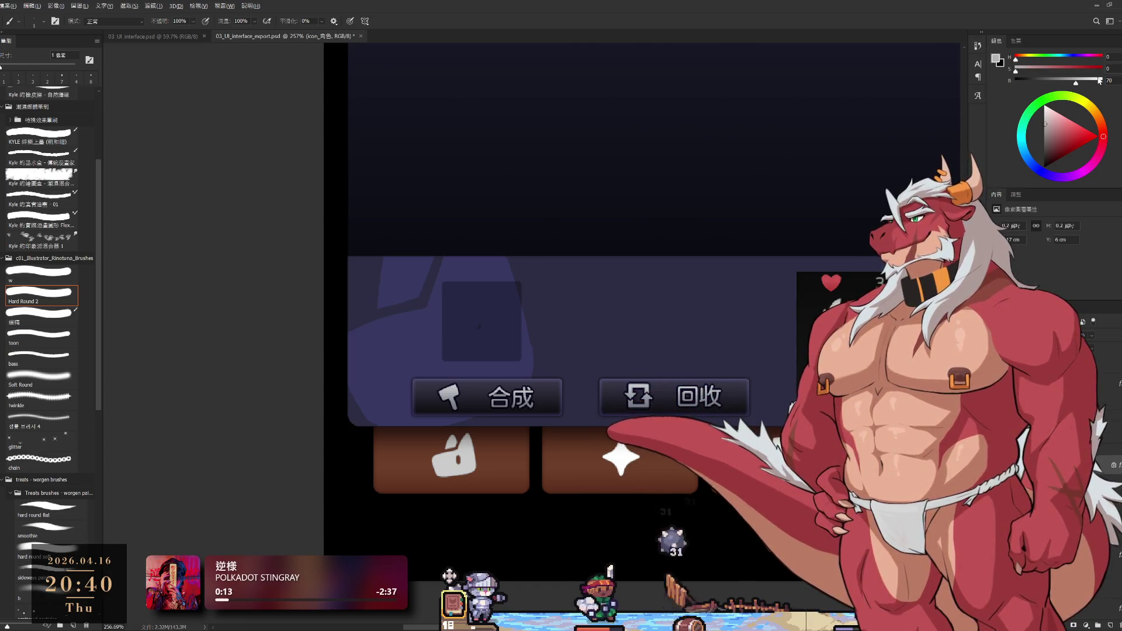
pyautogui.scroll(-5, 639, 316)
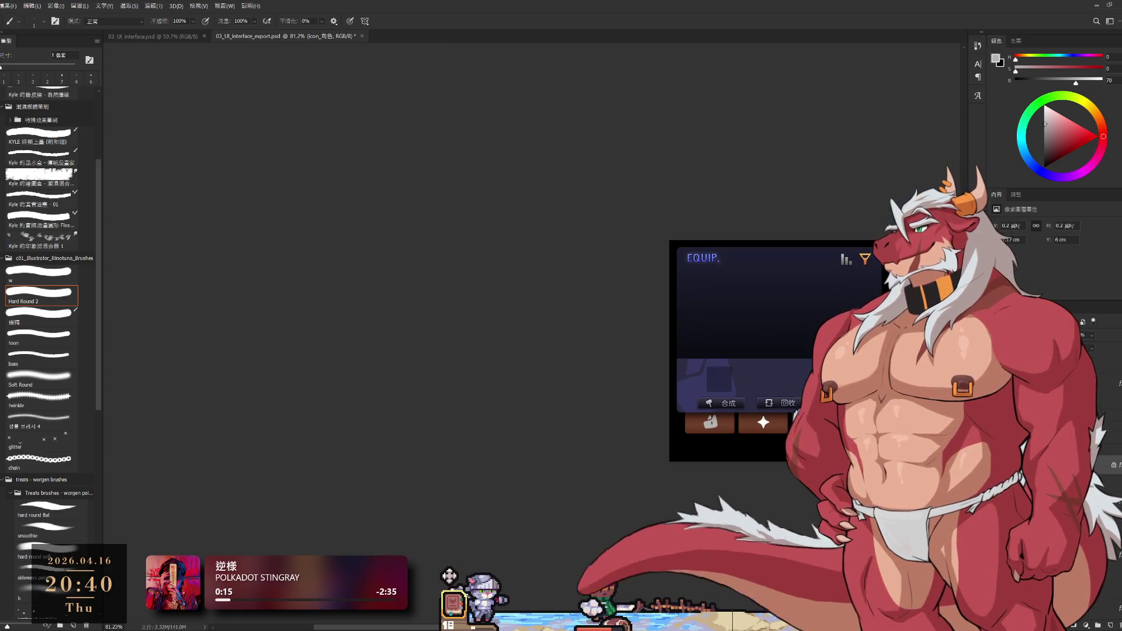
pyautogui.scroll(4, 640, 316)
pyautogui.scroll(2, 732, 436)
pyautogui.scroll(2, 733, 436)
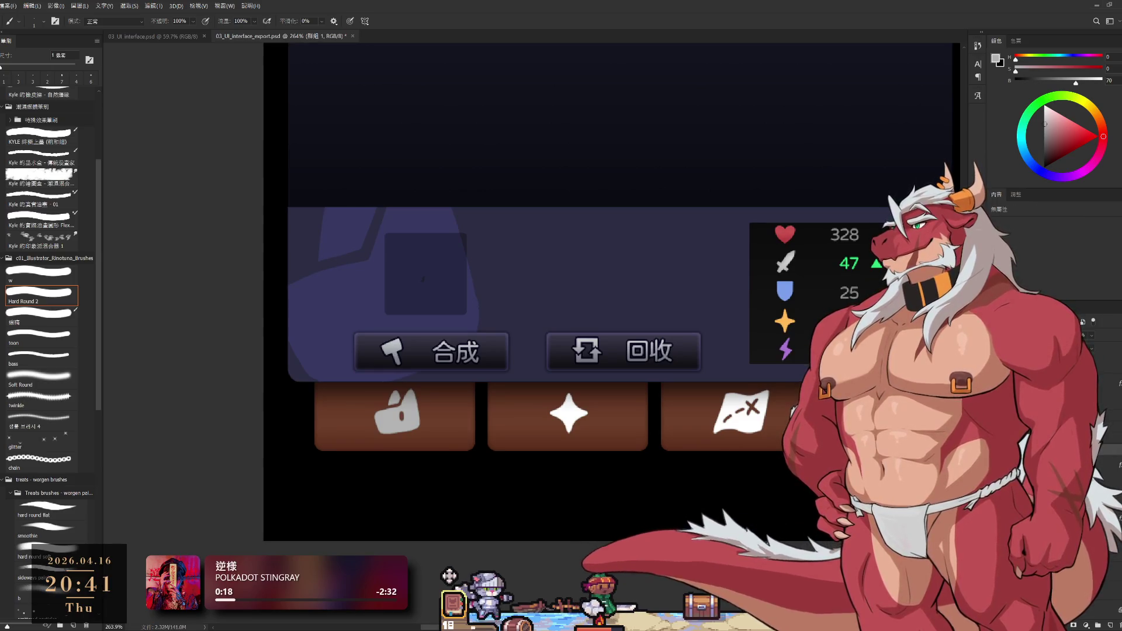
# Hide the leftmost brown bag-icon tile's layer from the button row.
pyautogui.press('Delete')
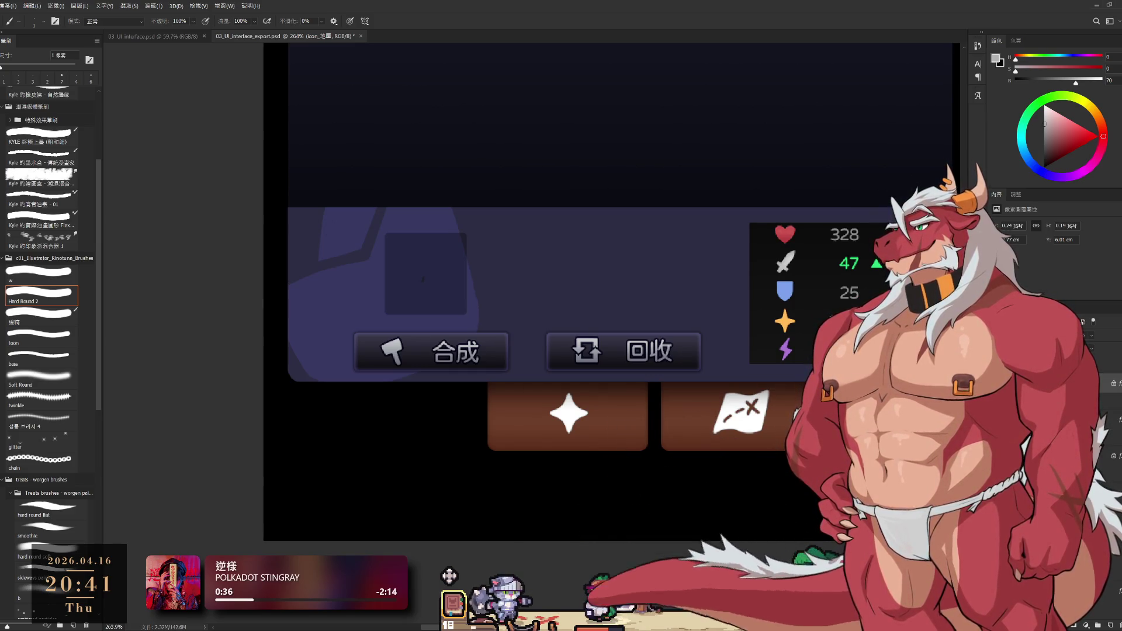
# Reveal the orange highlight tile and hide the bag icon on it.
pyautogui.hotkey('alt', ']')
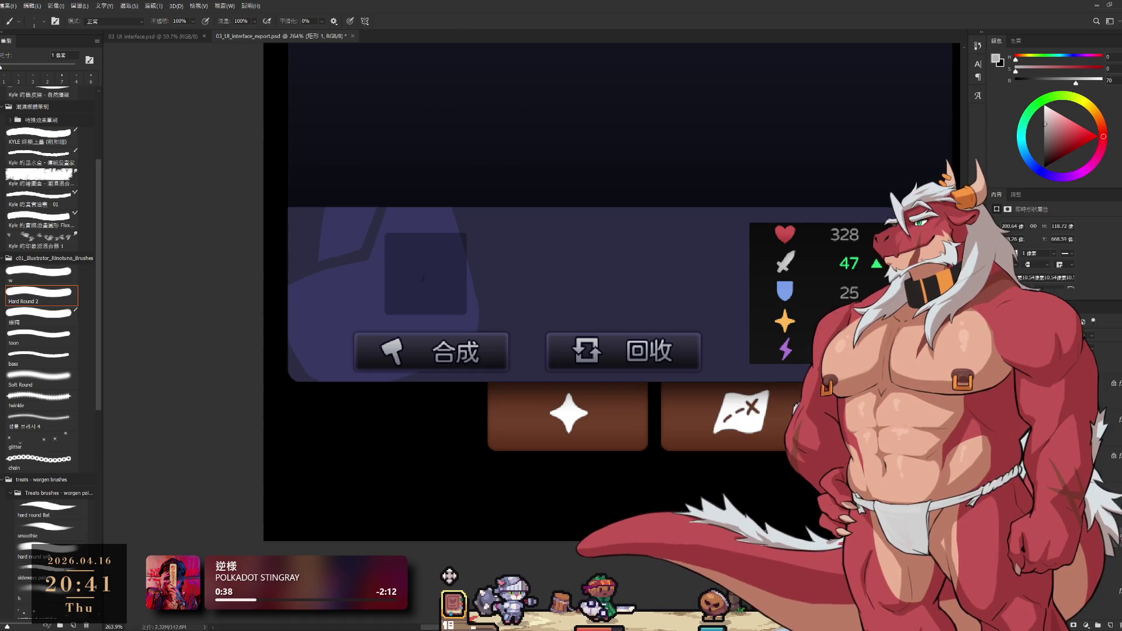
pyautogui.hotkey('ctrl', 'z')
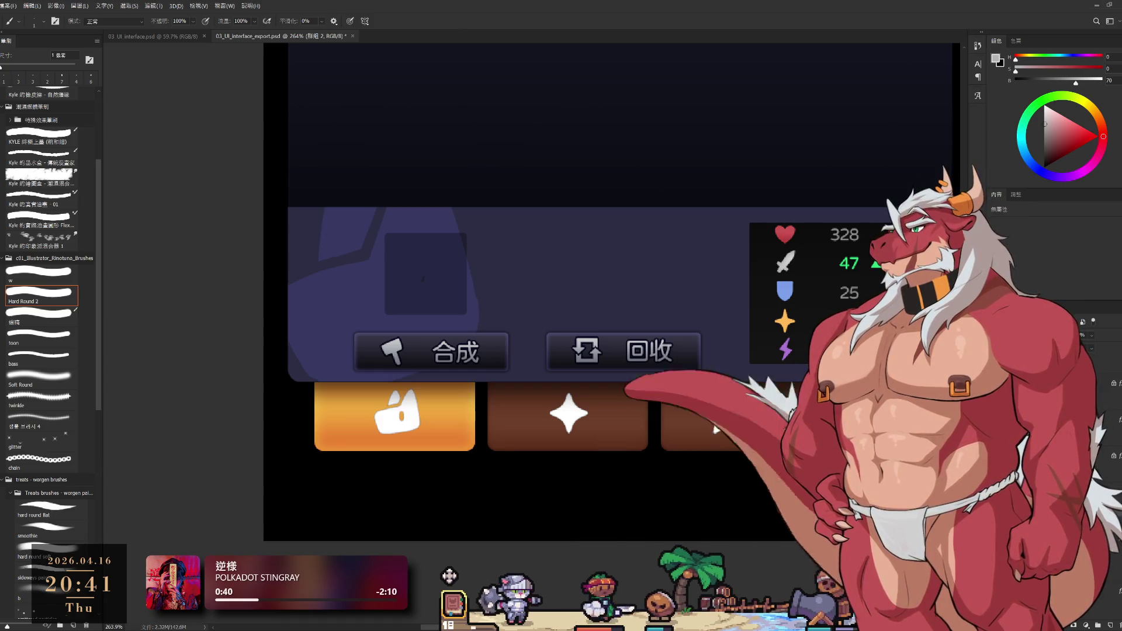
pyautogui.hotkey('alt', ']')
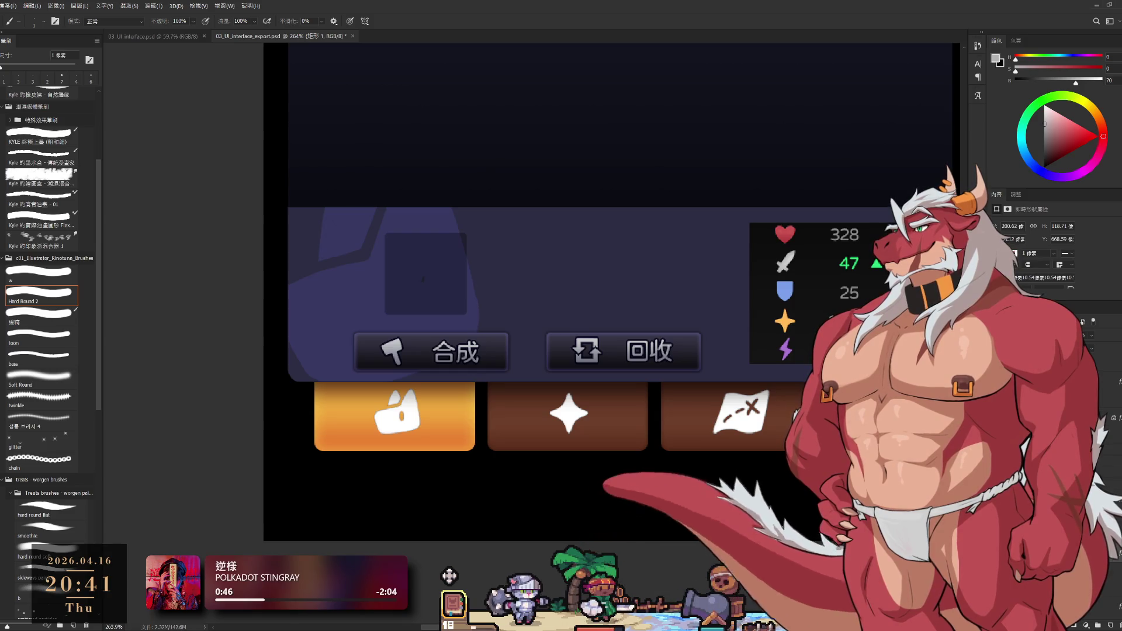
pyautogui.press('Delete')
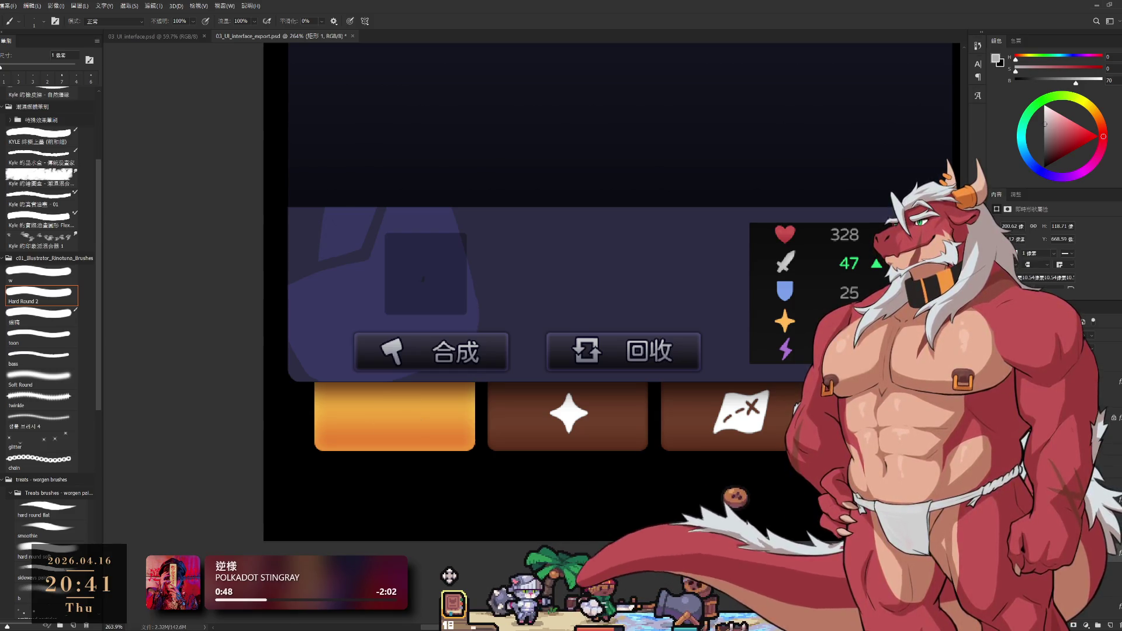
pyautogui.press('Delete')
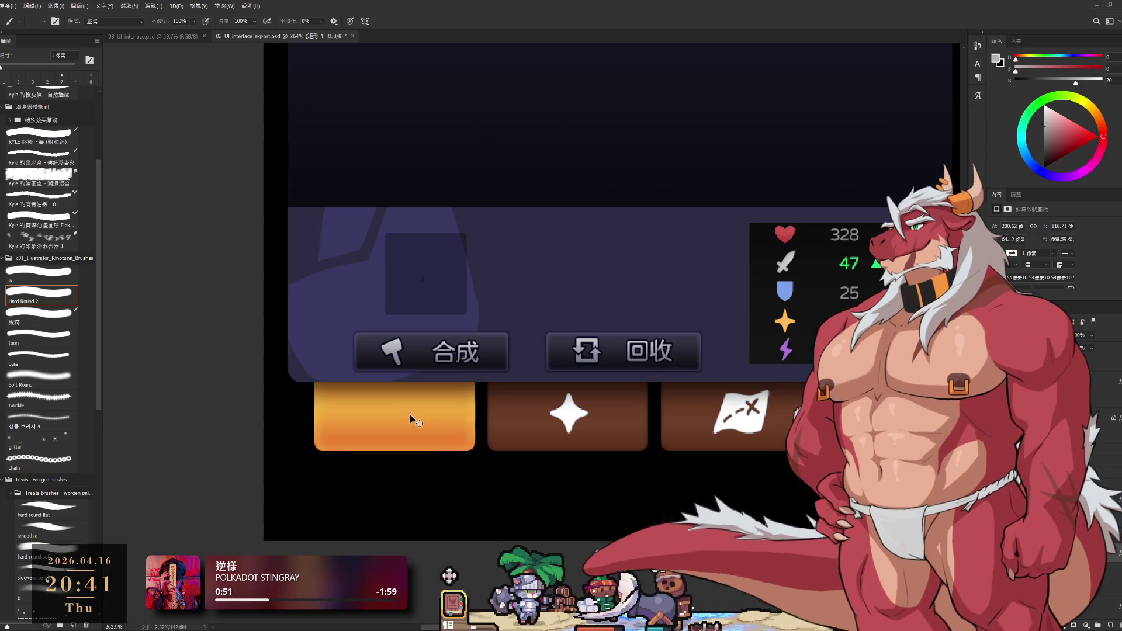
# Drag the orange tile rightward behind the star slot, redoing after an undone first attempt.
pyautogui.moveTo(408, 418)
pyautogui.mouseDown()
pyautogui.moveTo(601, 422)
pyautogui.moveTo(582, 421)
pyautogui.mouseUp()
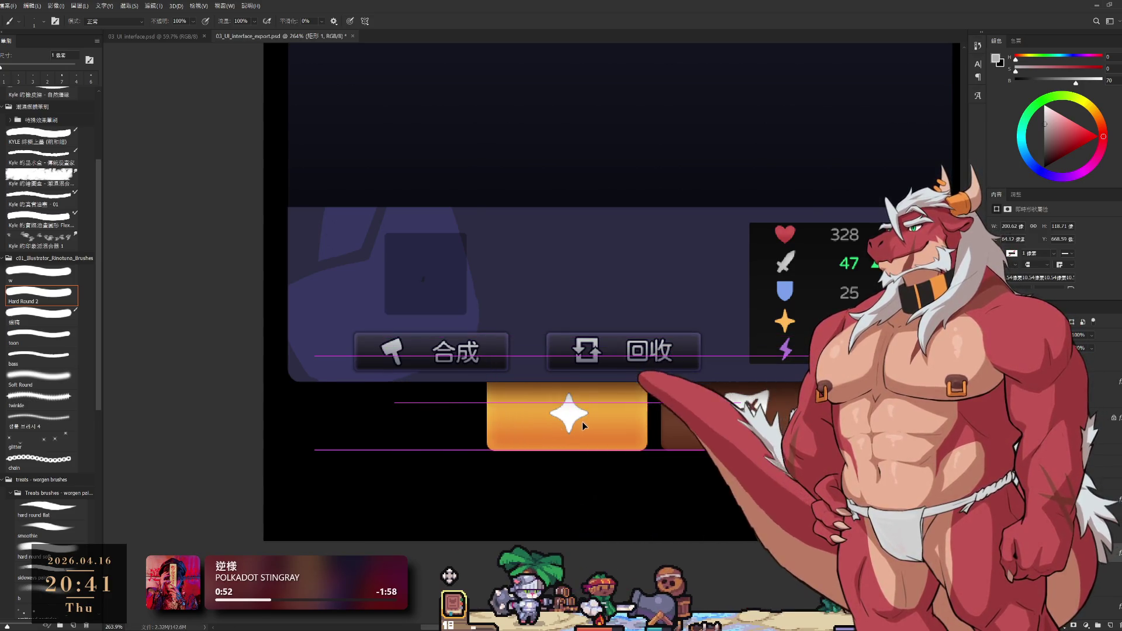
pyautogui.hotkey('ctrl', 'z')
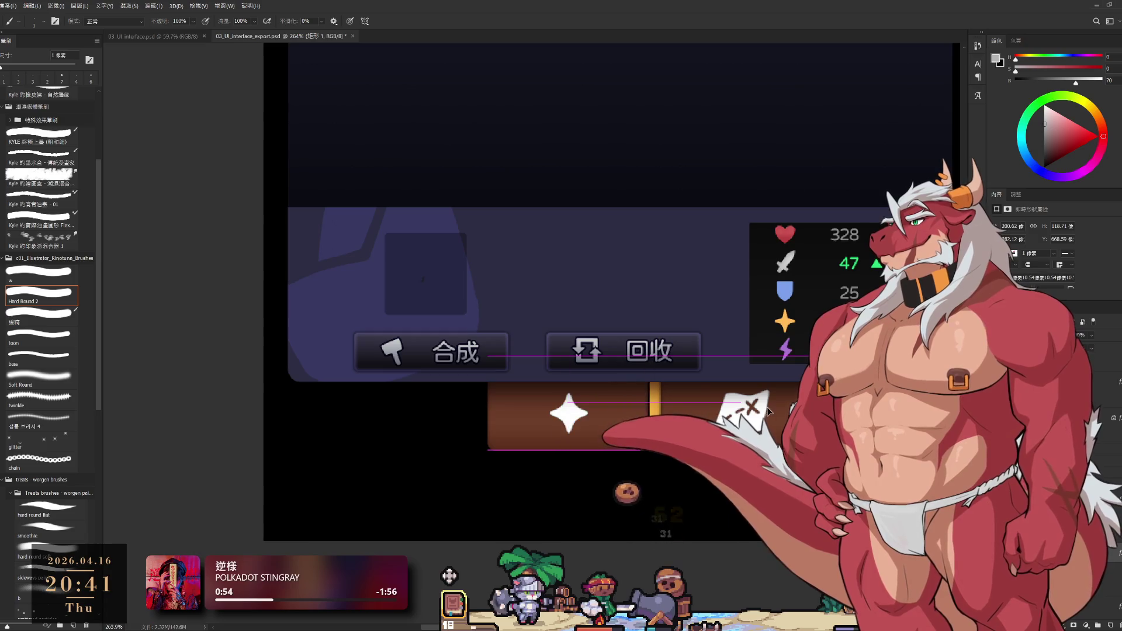
pyautogui.hotkey('ctrl', 'z')
pyautogui.moveTo(419, 429)
pyautogui.mouseDown()
pyautogui.moveTo(589, 414)
pyautogui.moveTo(605, 444)
pyautogui.mouseUp()
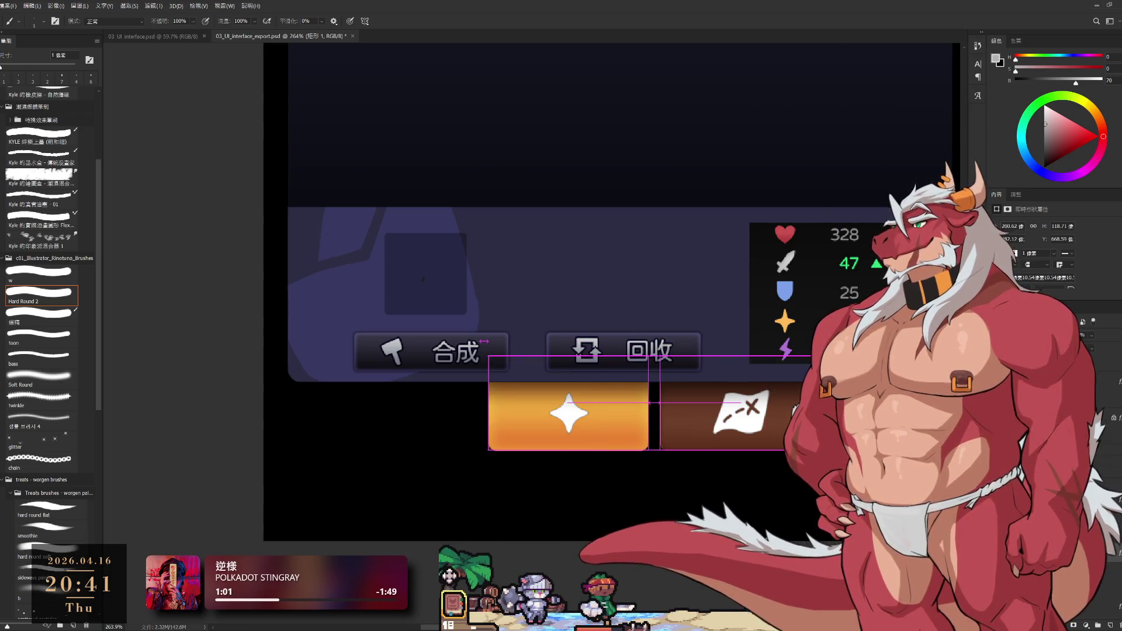
pyautogui.scroll(3, 811, 446)
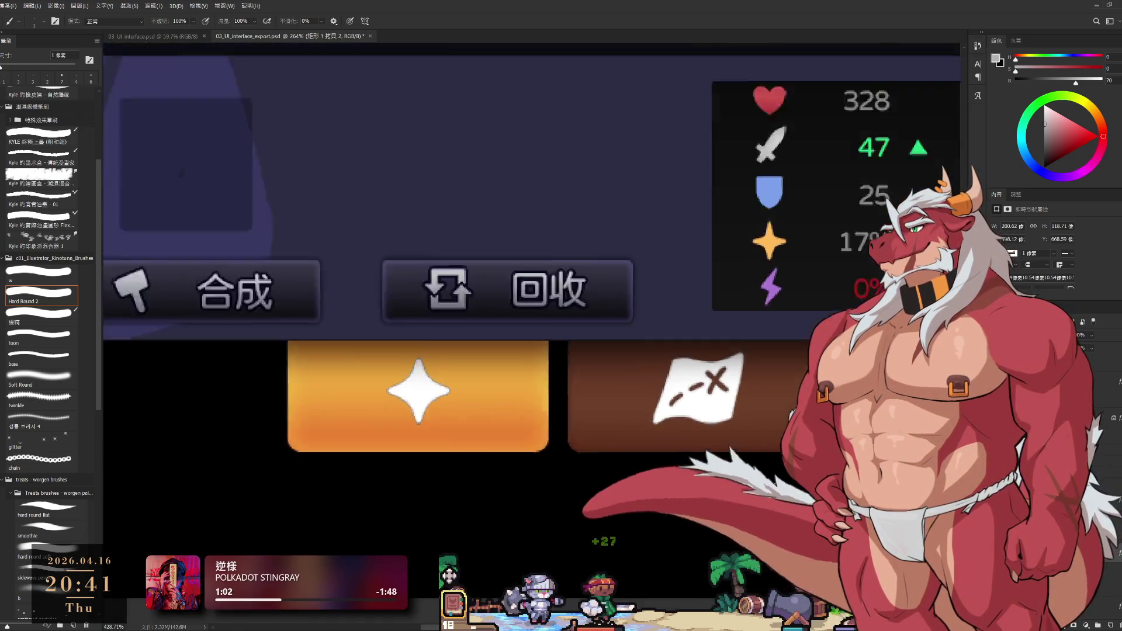
pyautogui.scroll(1, 710, 452)
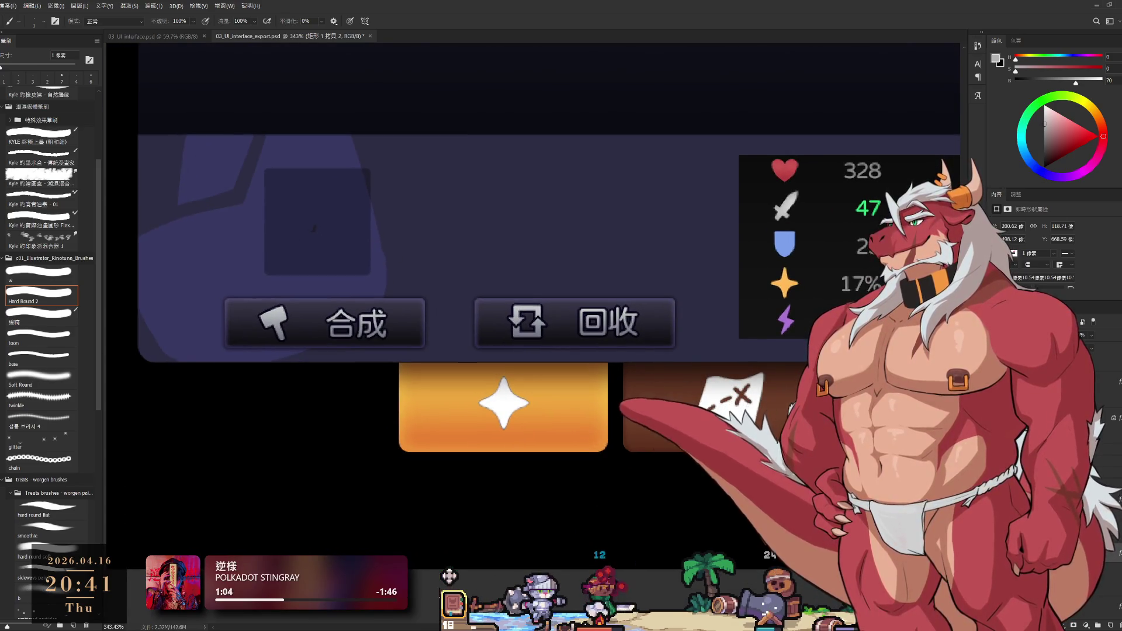
# Dim the star icon to grey and hide the orange tile behind it.
pyautogui.hotkey('alt', '[')
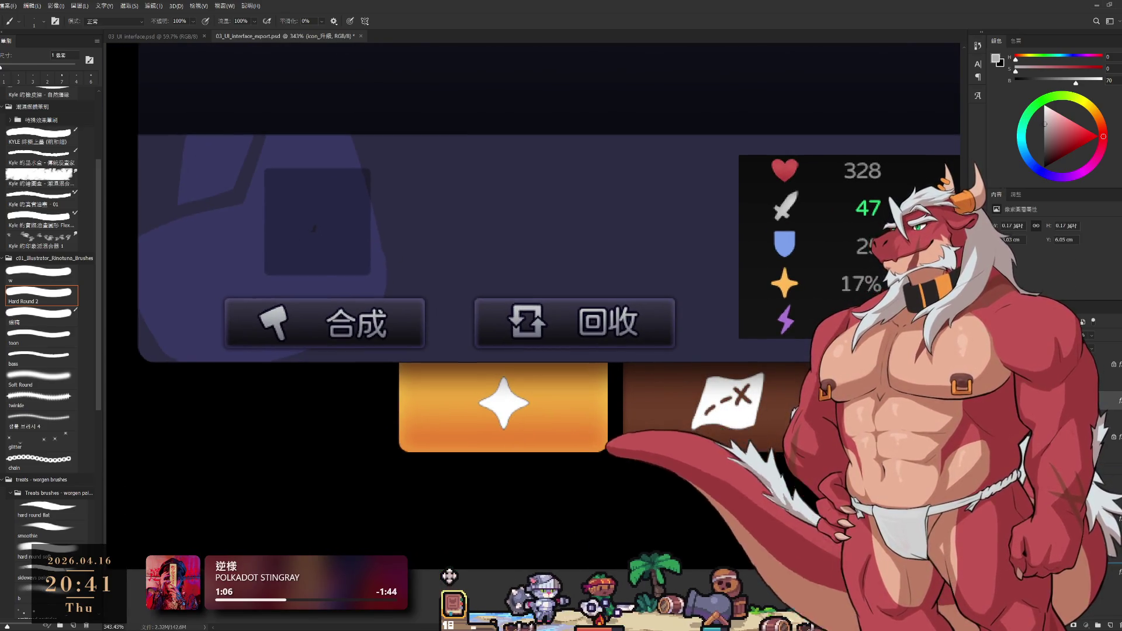
pyautogui.press('5')
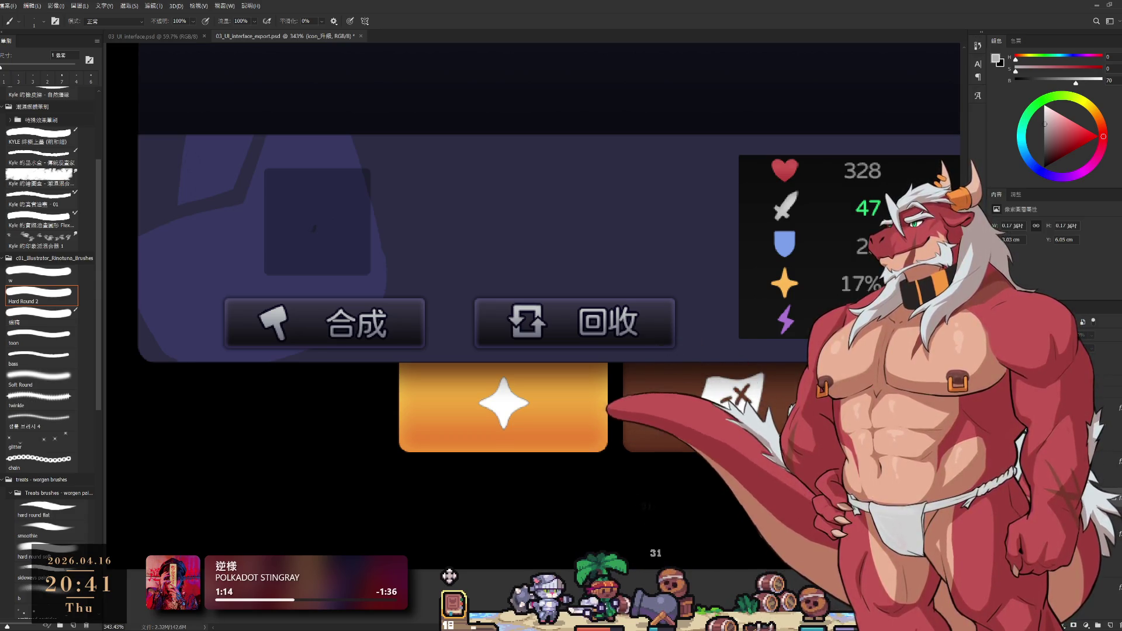
pyautogui.keyDown('ctrl'); pyautogui.click(625, 442); pyautogui.keyUp('ctrl')
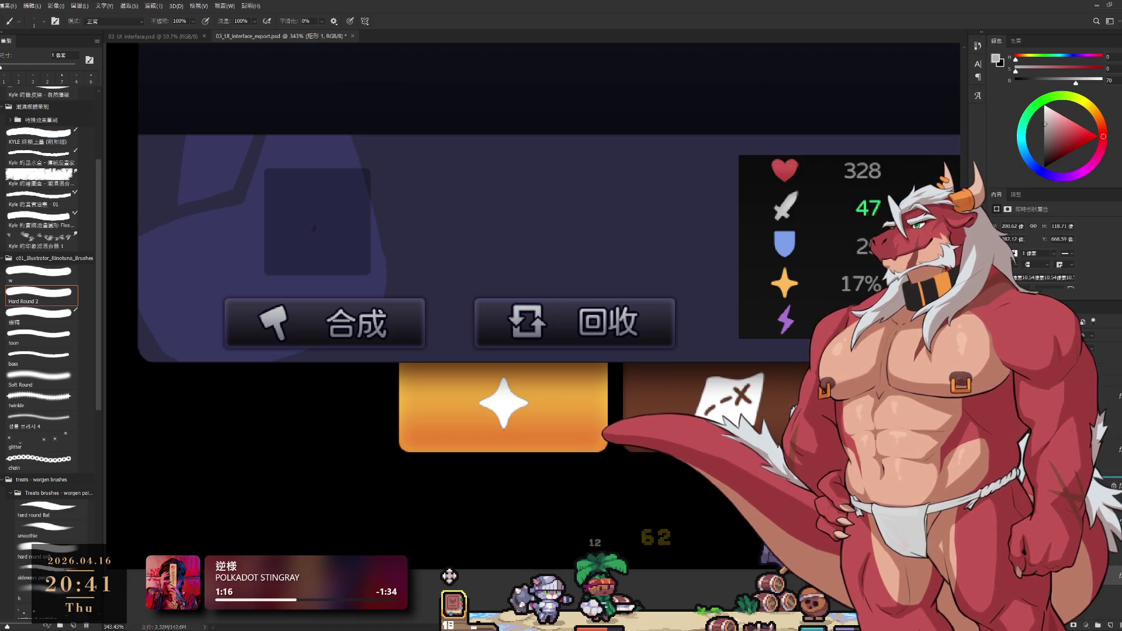
pyautogui.keyDown('ctrl'); pyautogui.click(449, 576); pyautogui.keyUp('ctrl')
pyautogui.hotkey('ctrl', ',')
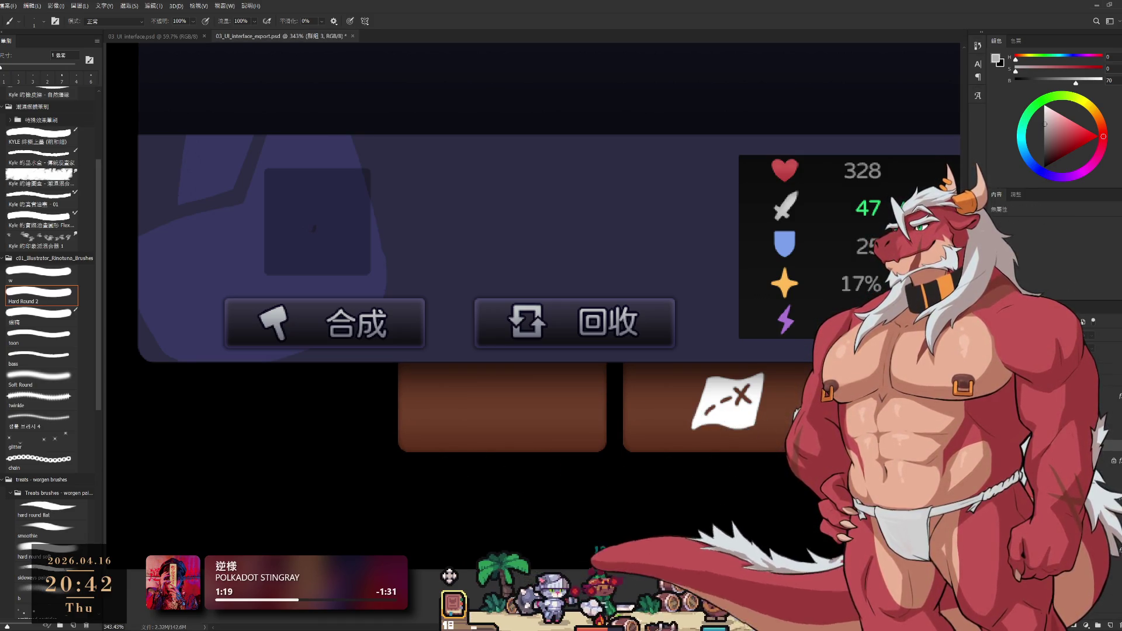
# Toggle the star icon's visibility to compare, then hide the brown tile behind it.
pyautogui.hotkey('ctrl', 'z')
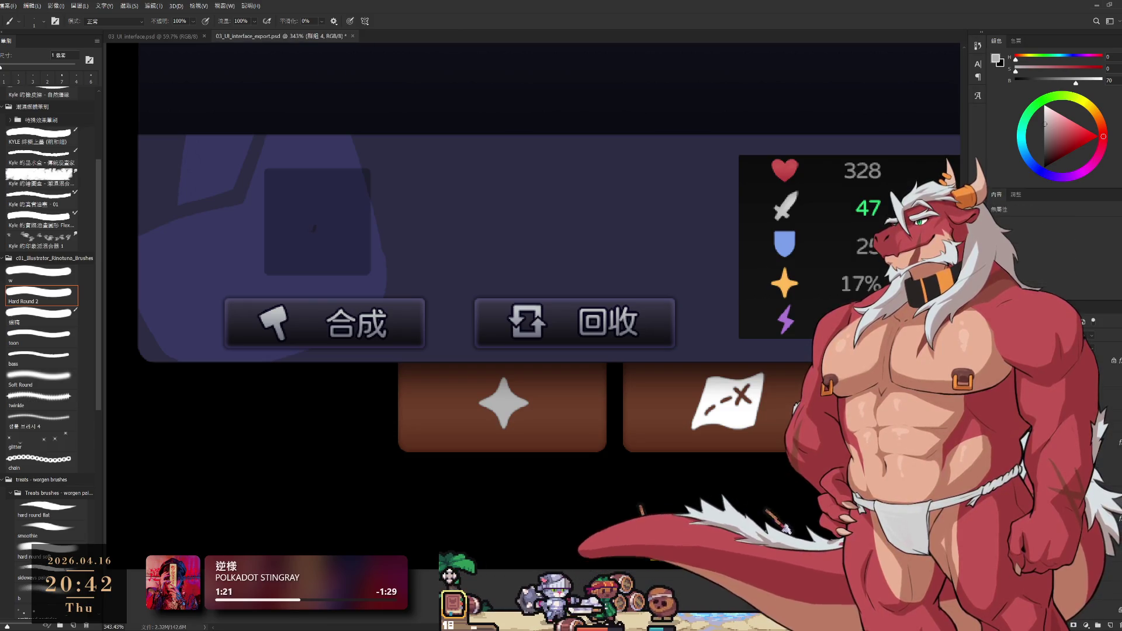
pyautogui.hotkey('ctrl', ',')
pyautogui.keyDown('ctrl'); pyautogui.click(449, 576); pyautogui.keyUp('ctrl')
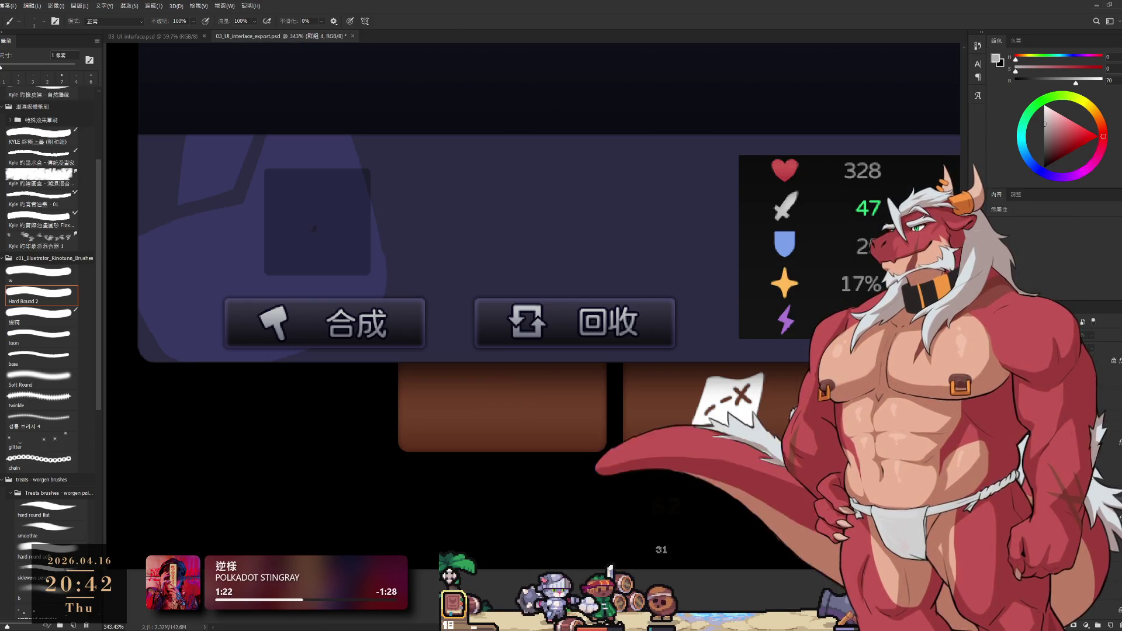
pyautogui.hotkey('ctrl', ',')
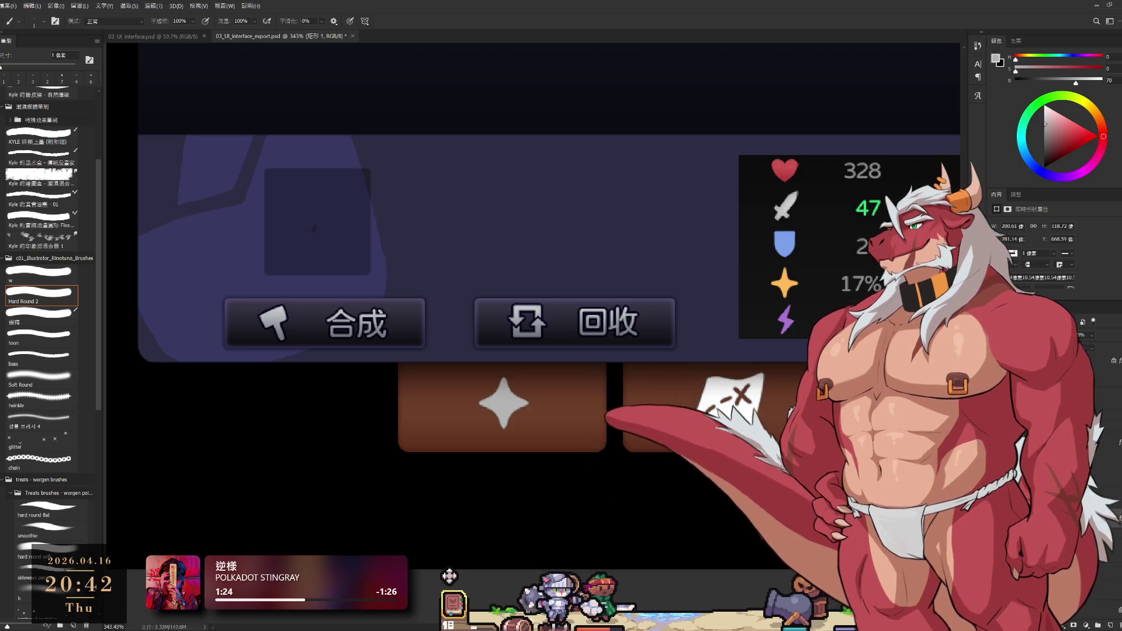
pyautogui.hotkey('ctrl', ',')
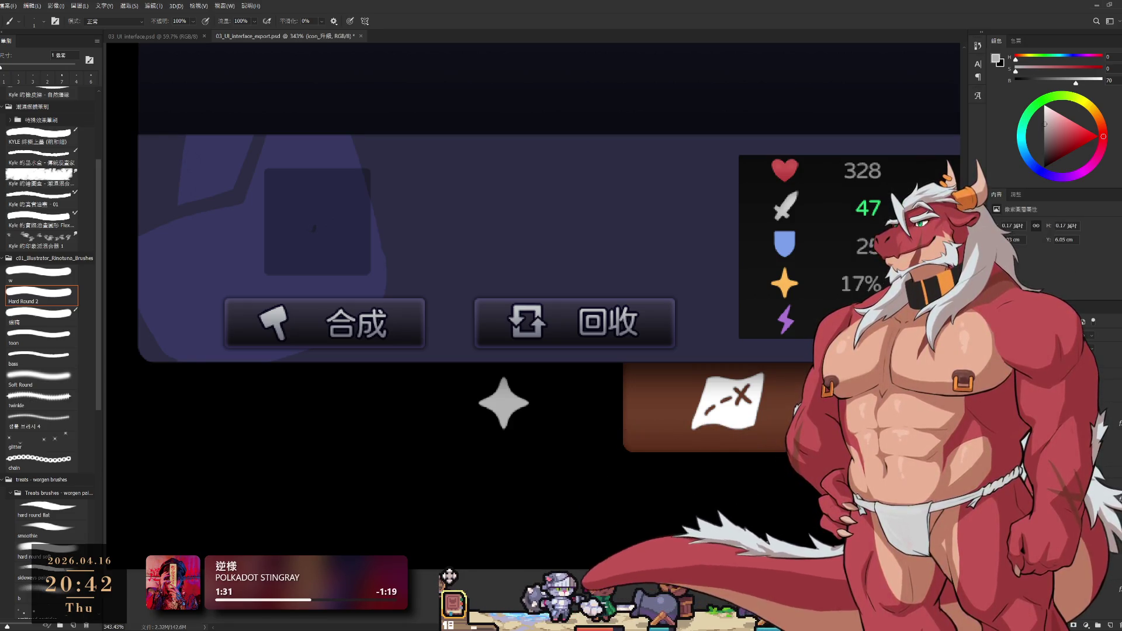
pyautogui.scroll(-2, 843, 466)
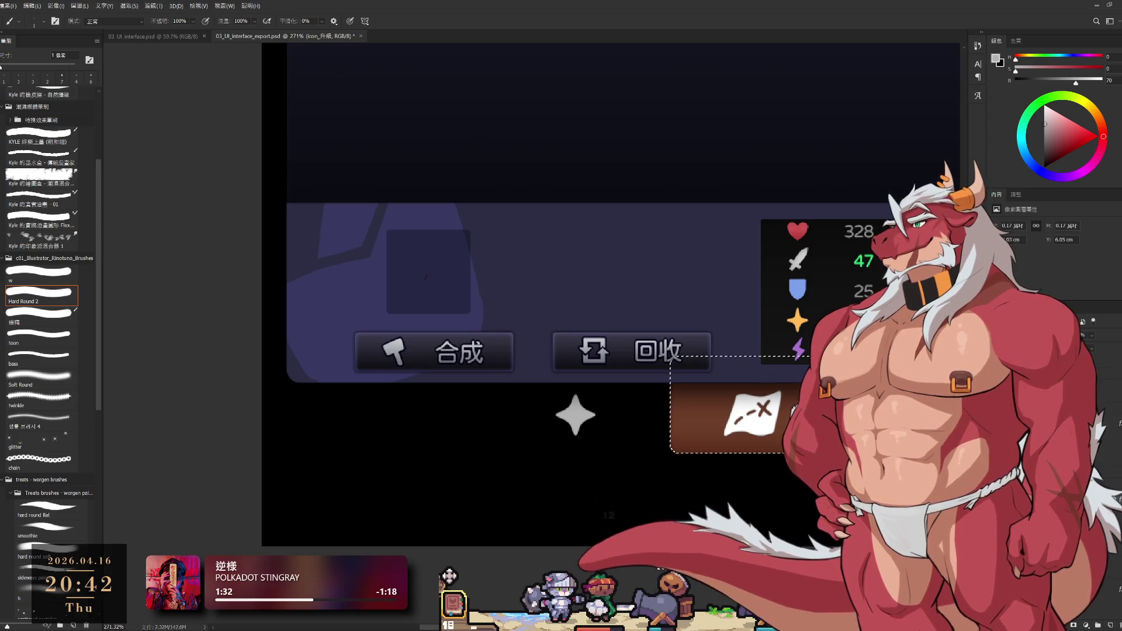
# Clear the selection and compare the star button with and without its brown background.
pyautogui.press('m')
pyautogui.hotkey('ctrl', 'd')
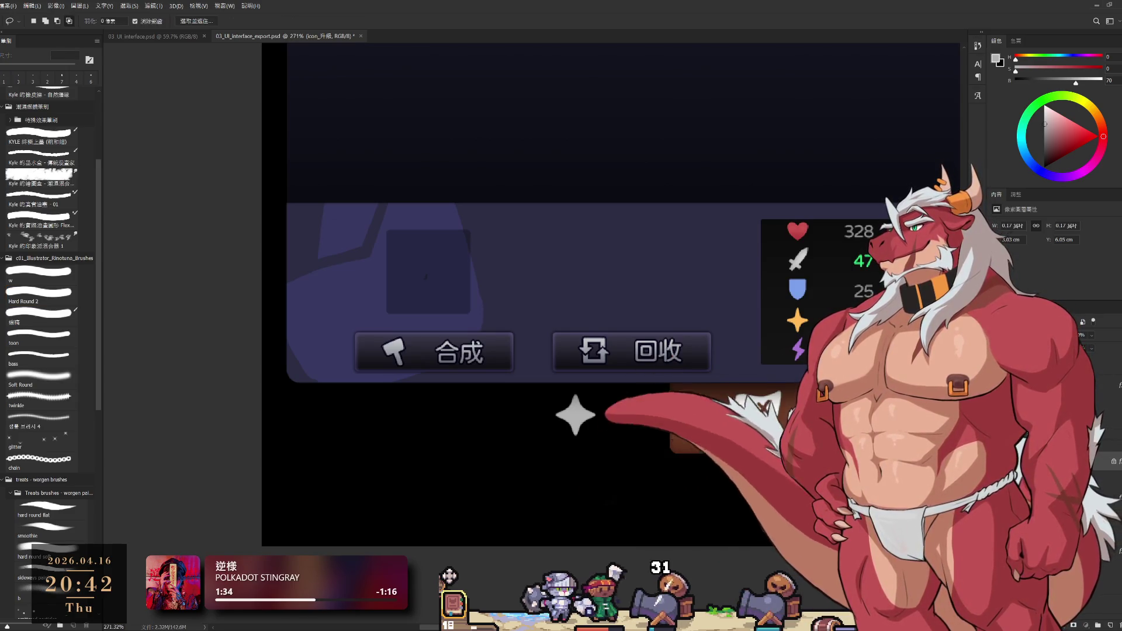
pyautogui.hotkey('alt', '[')
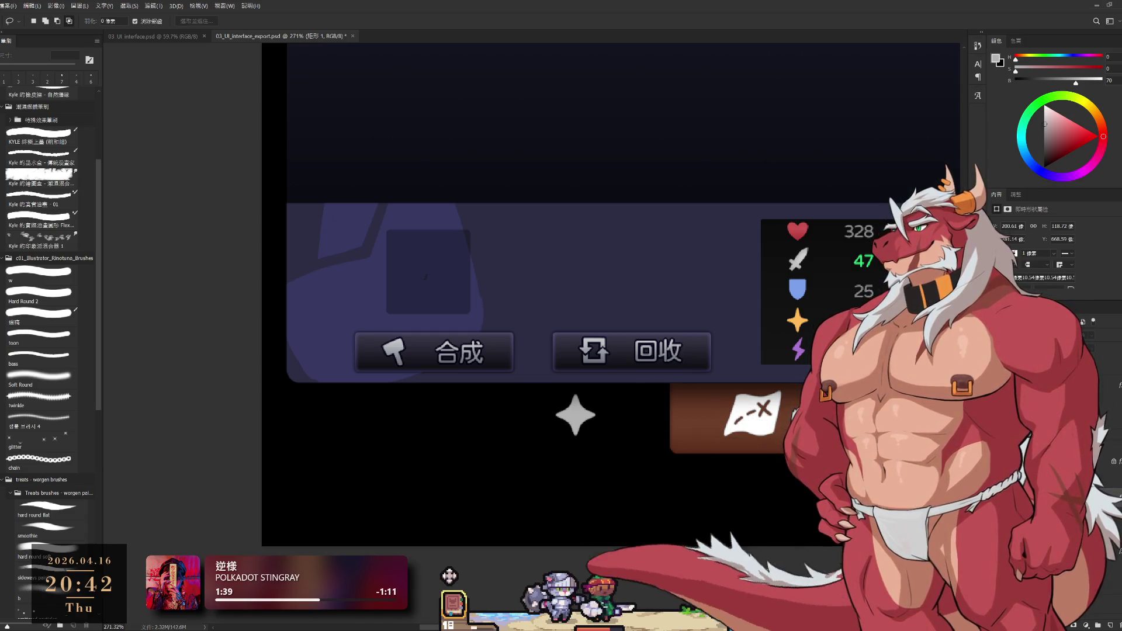
pyautogui.hotkey('ctrl', 'z')
pyautogui.hotkey('alt', '[')
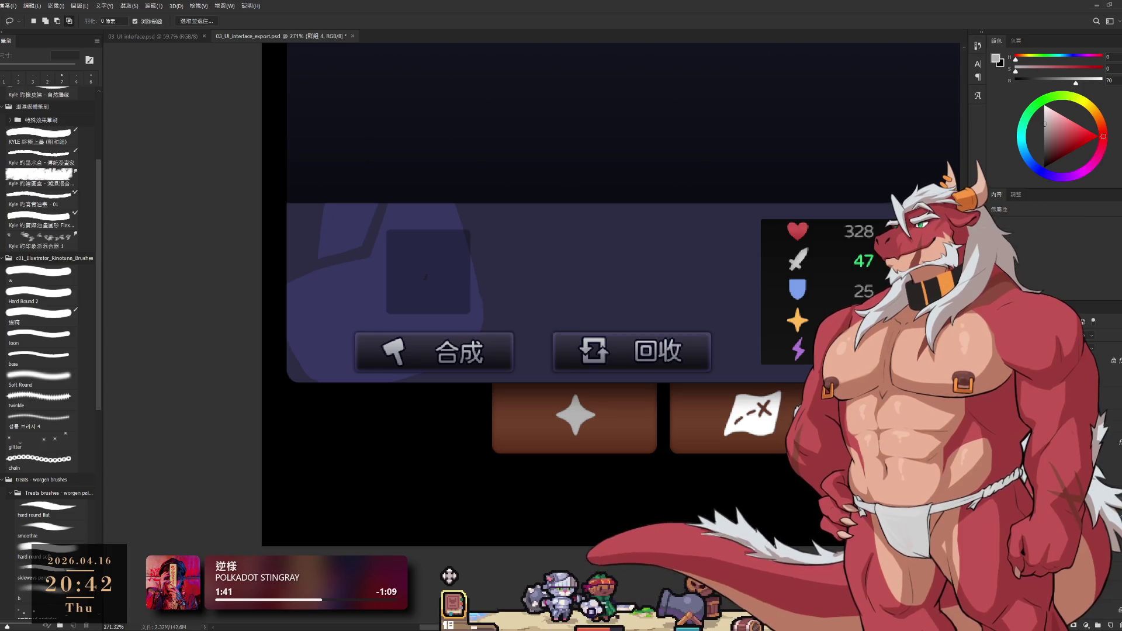
pyautogui.press('Delete')
pyautogui.hotkey('ctrl', 'z')
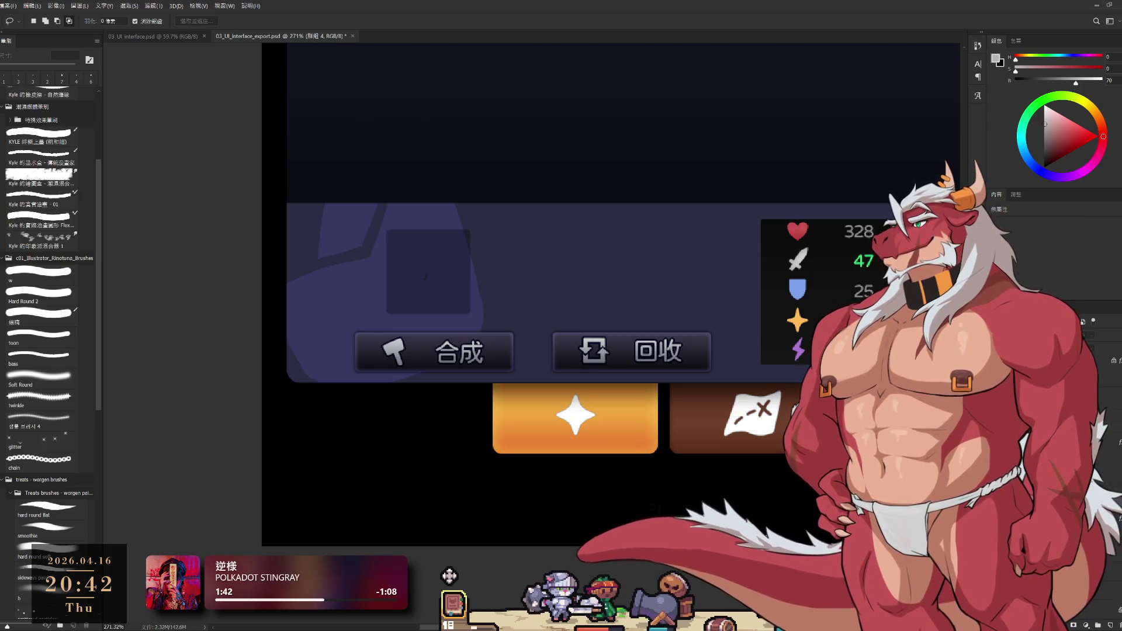
pyautogui.hotkey('ctrl', 'shift', 'z')
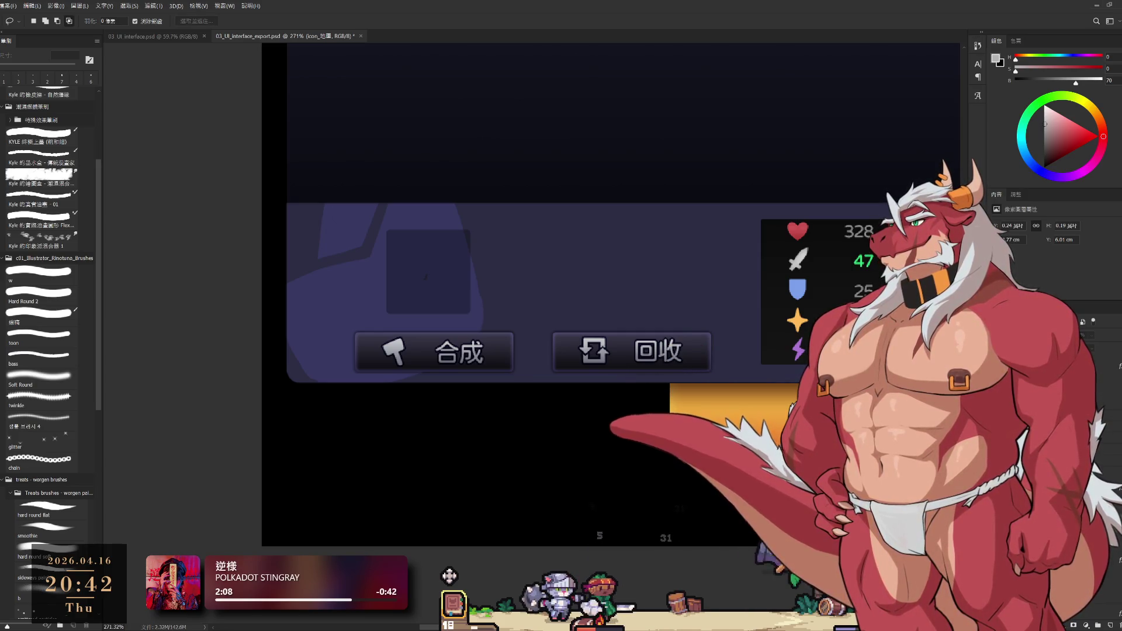
# Step through 圖層 5, 圖層 6, map_off and 圖組 5, ending on the map_on layer.
pyautogui.hotkey('ctrl', 'shift', 'alt', 'n')
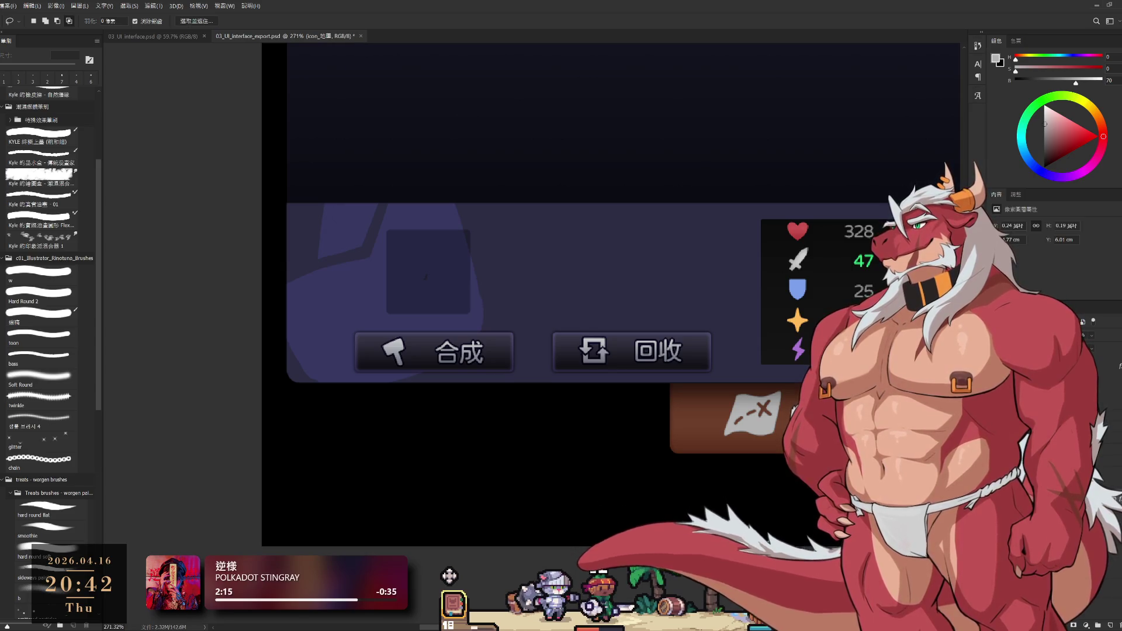
pyautogui.hotkey('ctrl', 'shift', 'alt', 'n')
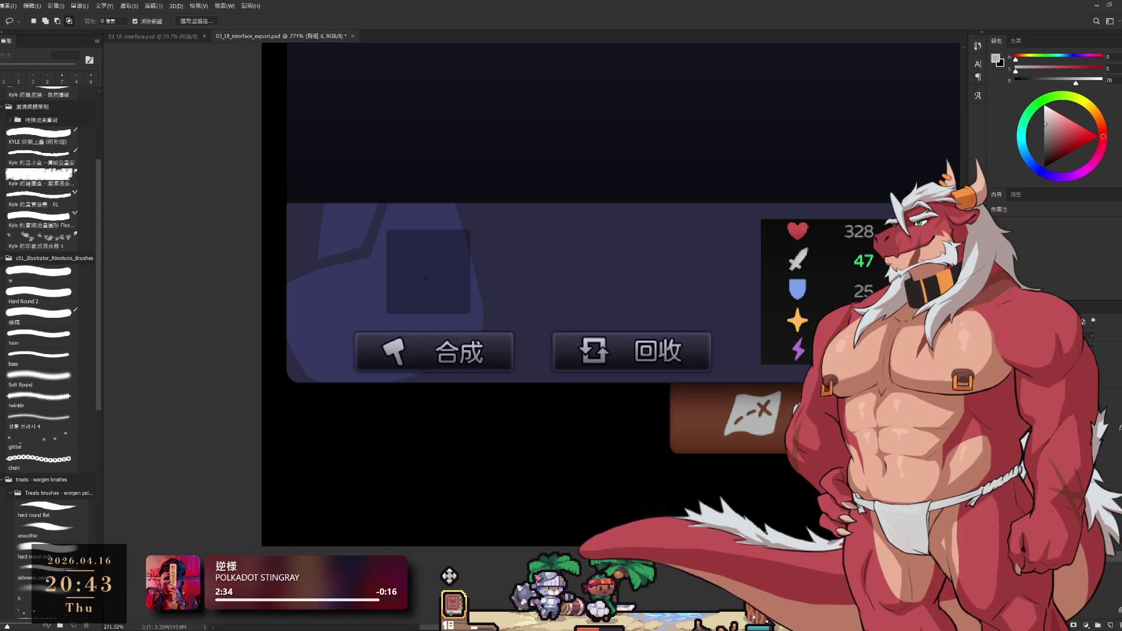
pyautogui.hotkey('alt', '[')
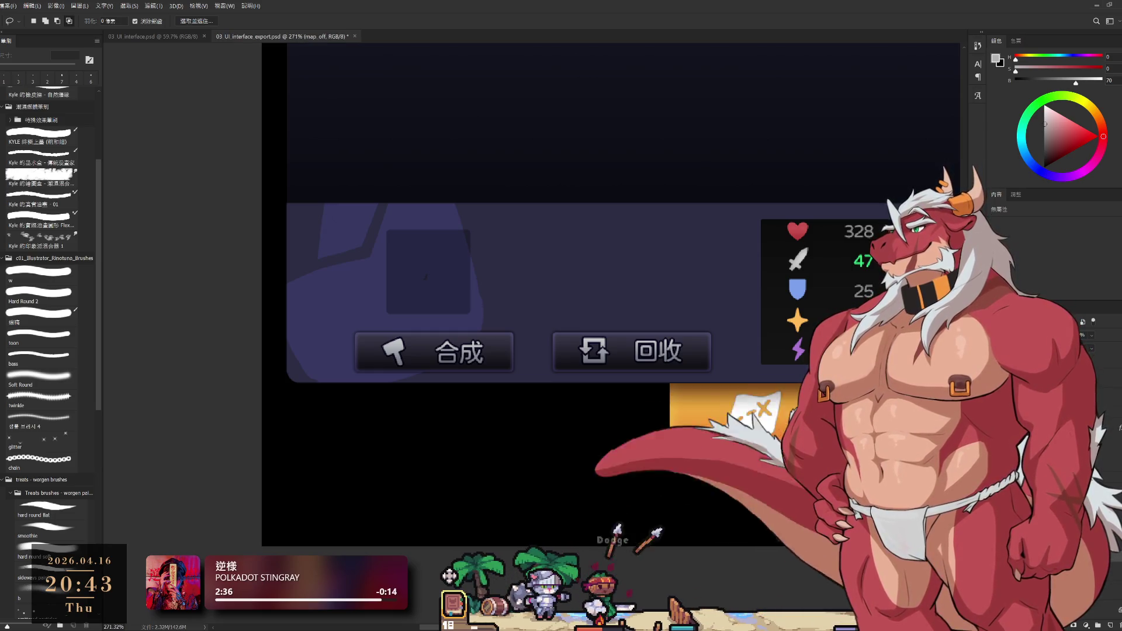
pyautogui.hotkey('alt', '[')
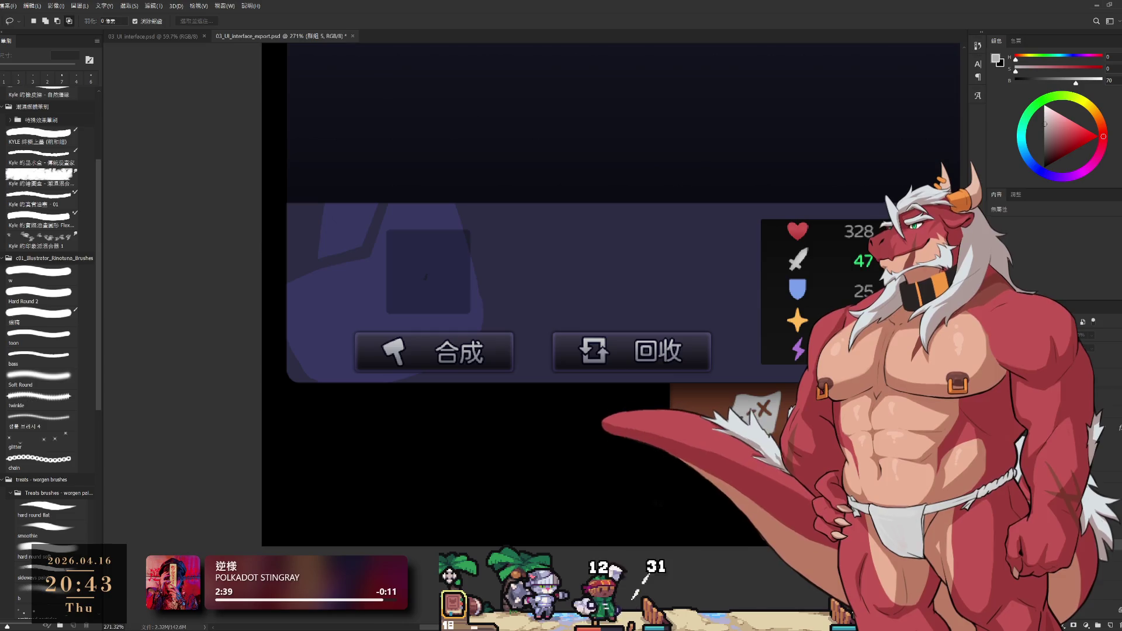
pyautogui.hotkey('alt', '[')
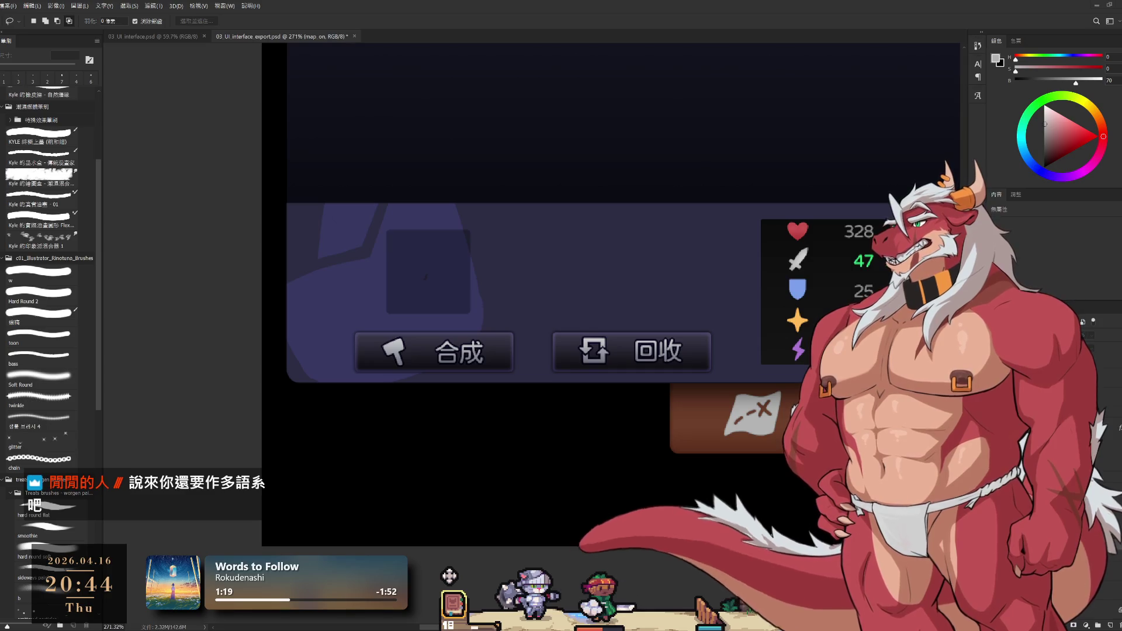
pyautogui.scroll(-3, 699, 371)
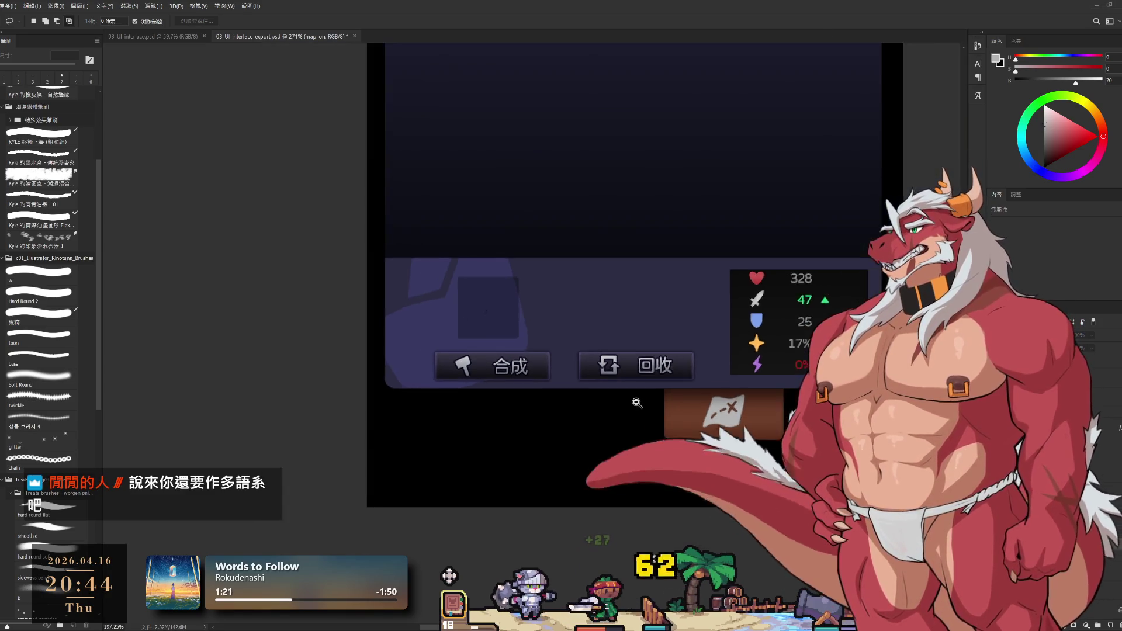
pyautogui.scroll(2, 699, 372)
# Select the 回收按鈕 layer, view the full inventory mockup document, and return to the export file.
pyautogui.moveTo(699, 372); pyautogui.dragTo(699, 429)
pyautogui.click(684, 412)
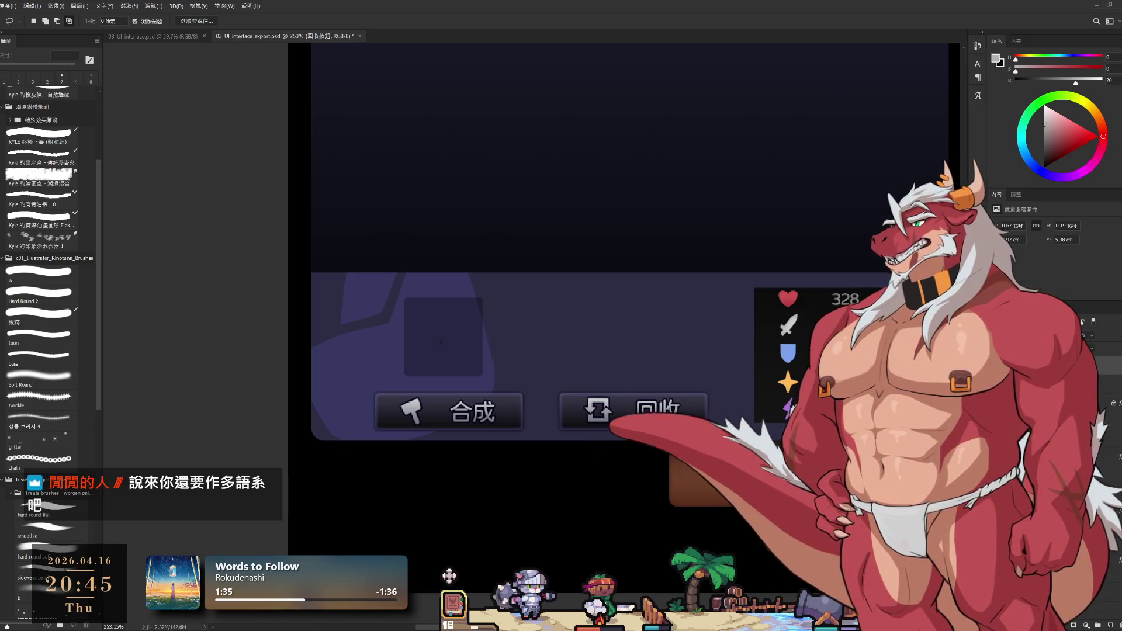
pyautogui.click(175, 38)
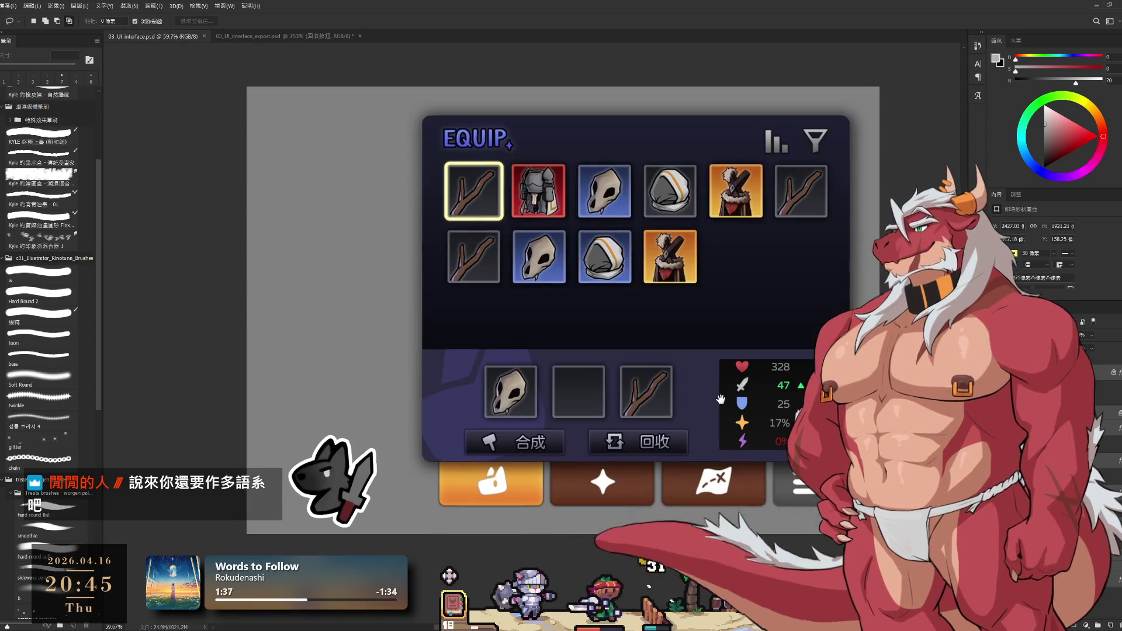
pyautogui.scroll(3, 663, 440)
pyautogui.scroll(3, 663, 440)
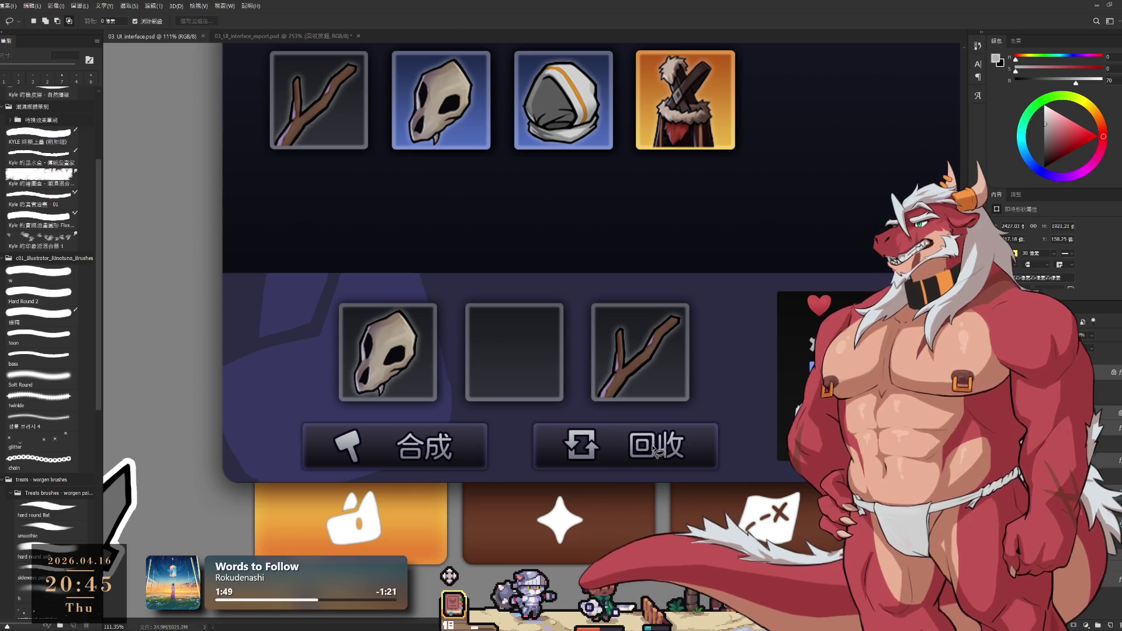
pyautogui.click(285, 37)
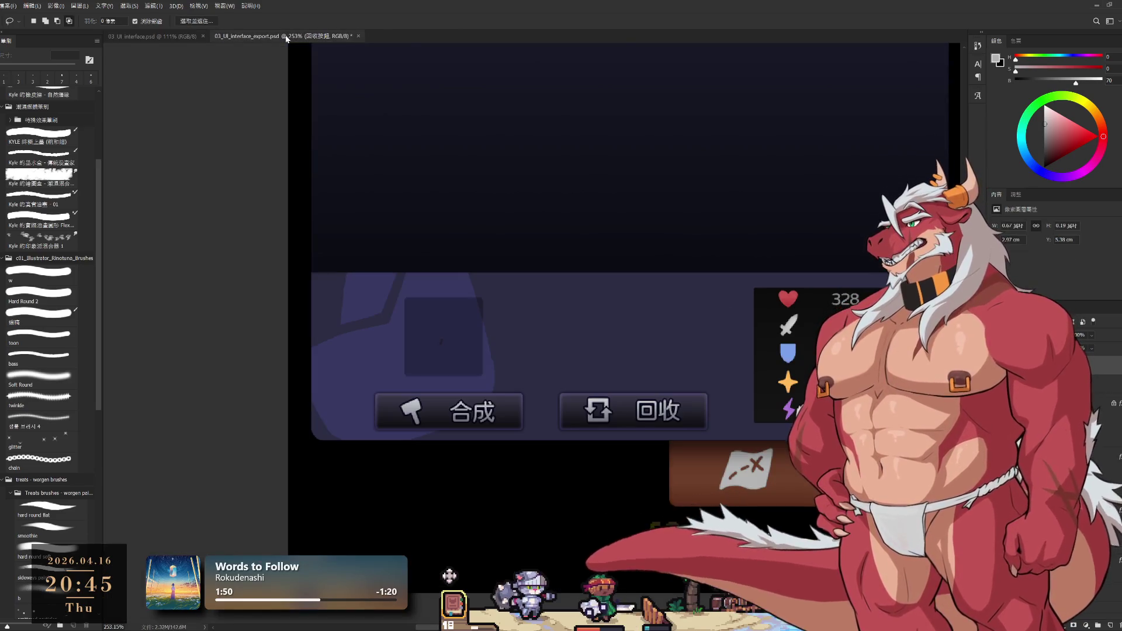
pyautogui.scroll(-1, 719, 275)
pyautogui.scroll(-1, 719, 275)
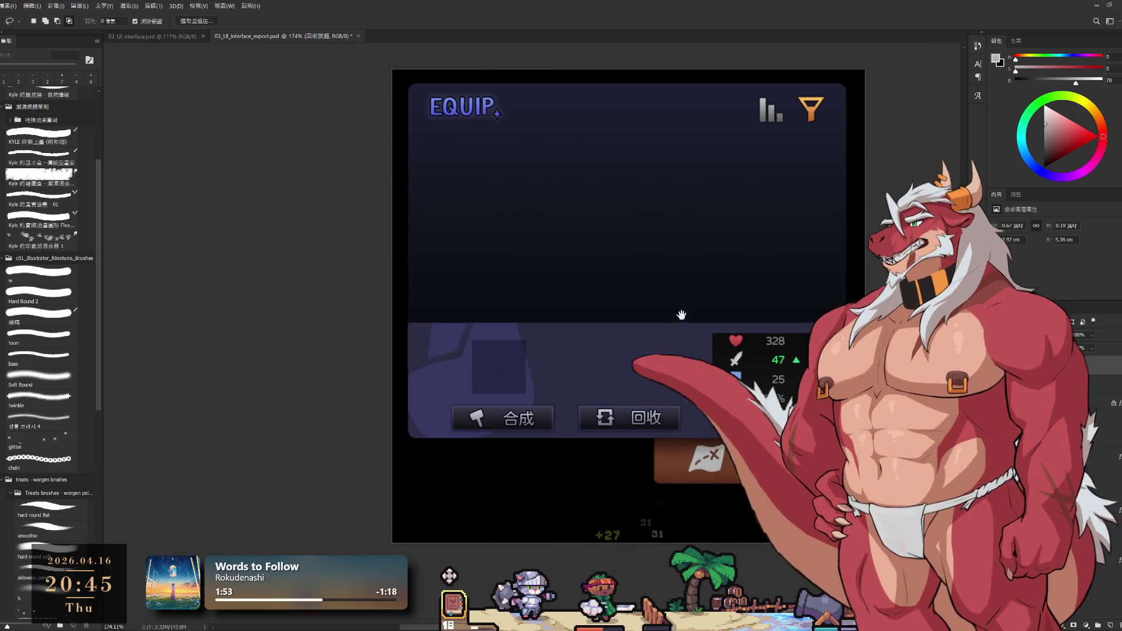
pyautogui.scroll(-1, 716, 277)
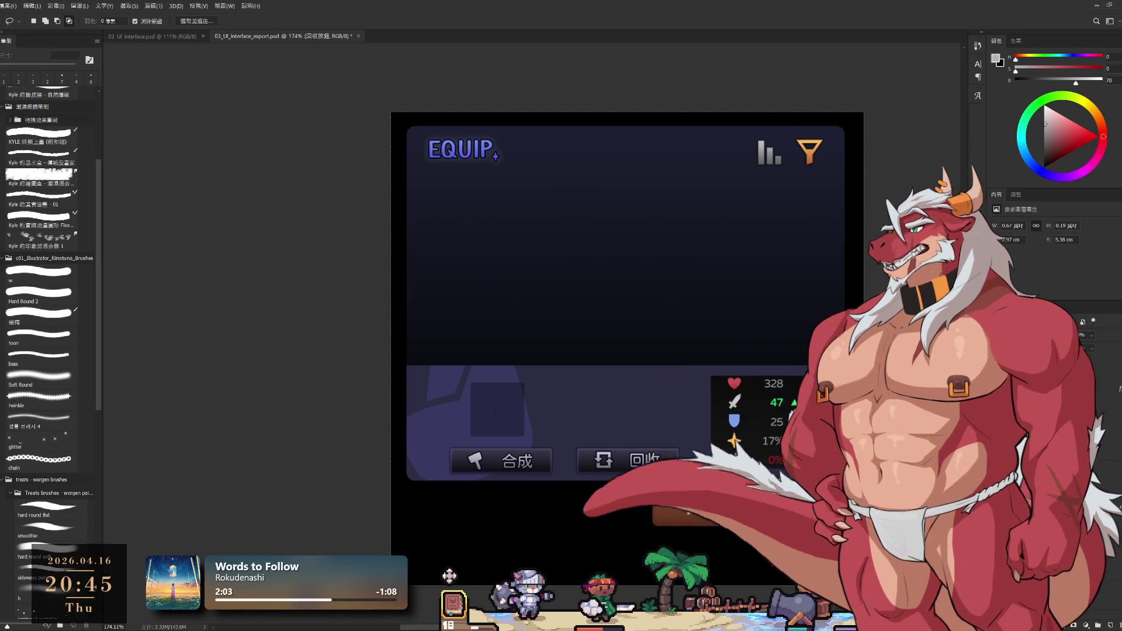
# Step through 群組 4 and the skill off/on layers, swapping the star button for the bag button.
pyautogui.hotkey('alt', '[')
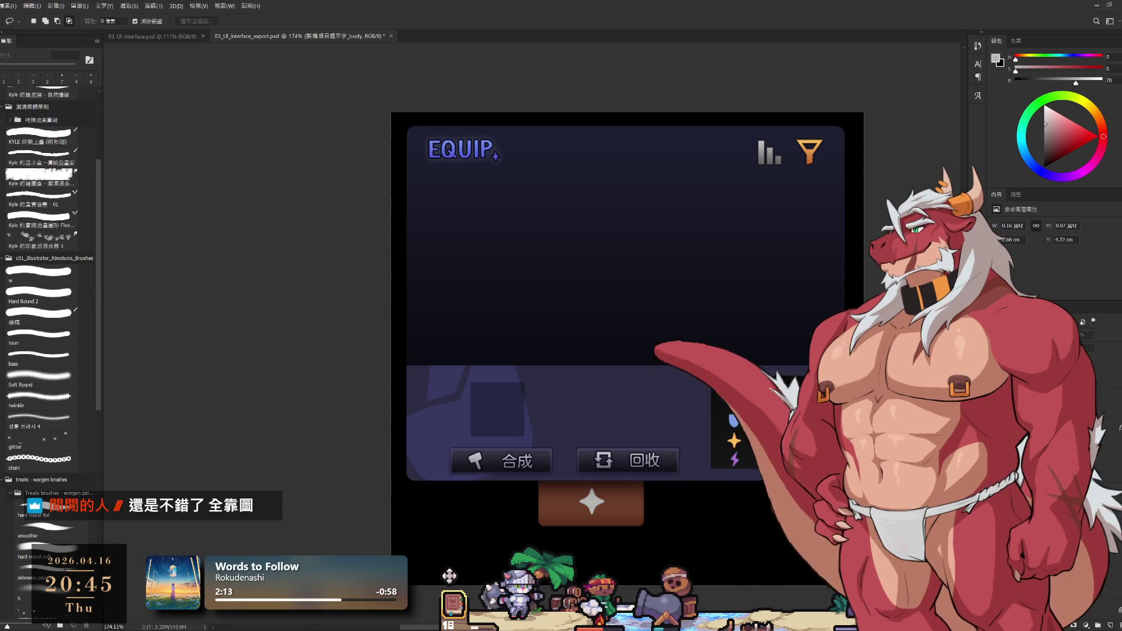
pyautogui.hotkey('ctrl', 'g')
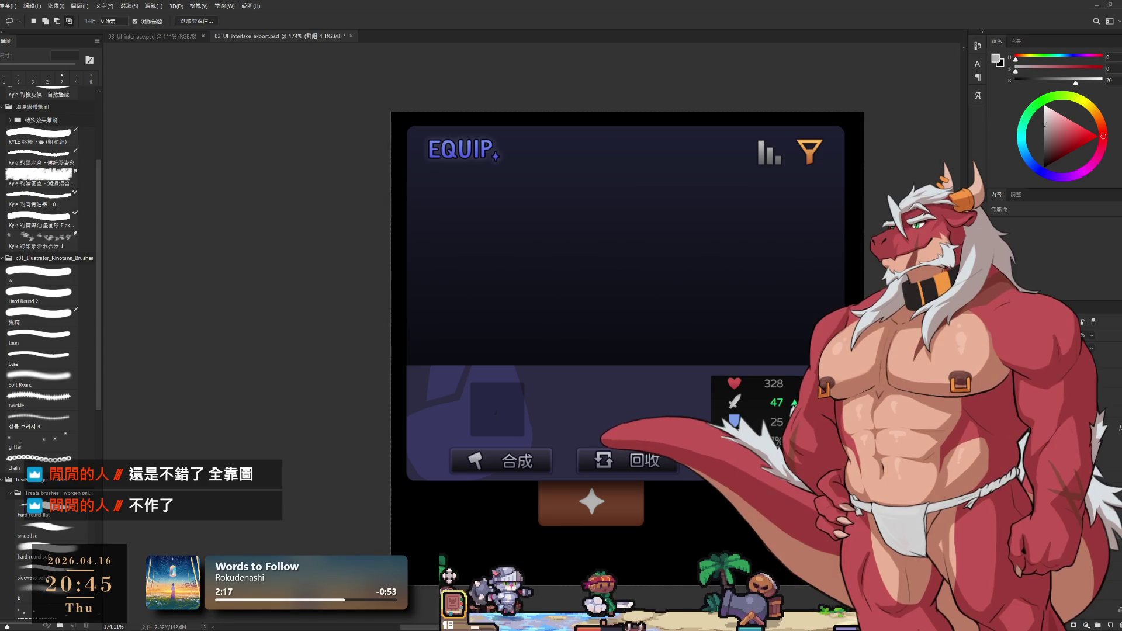
pyautogui.hotkey('alt', '[')
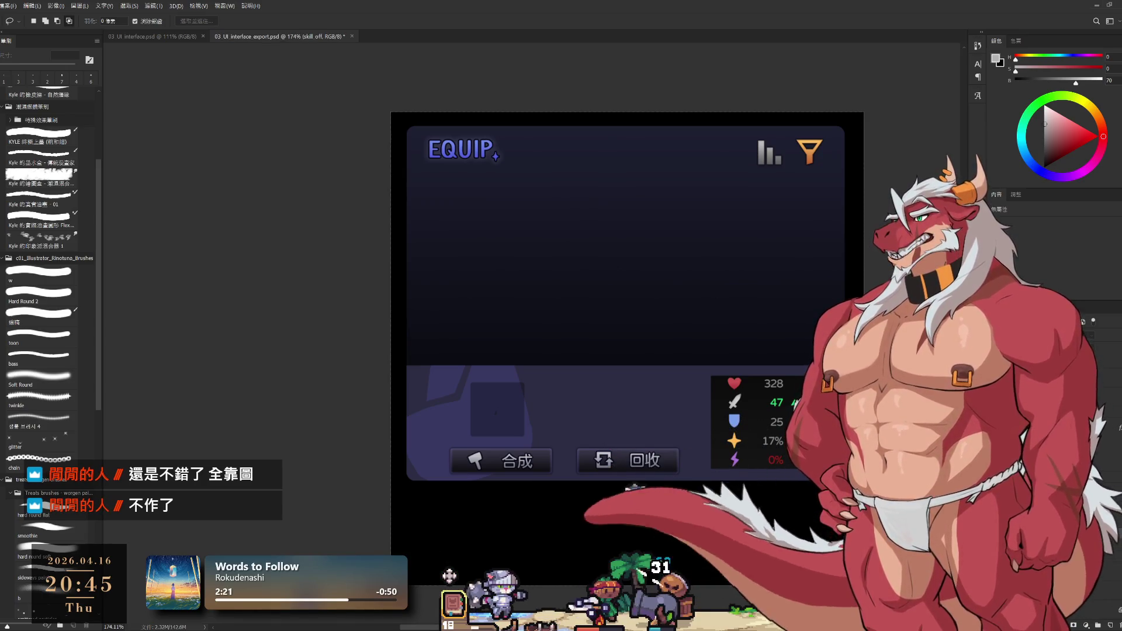
pyautogui.hotkey('alt', '[')
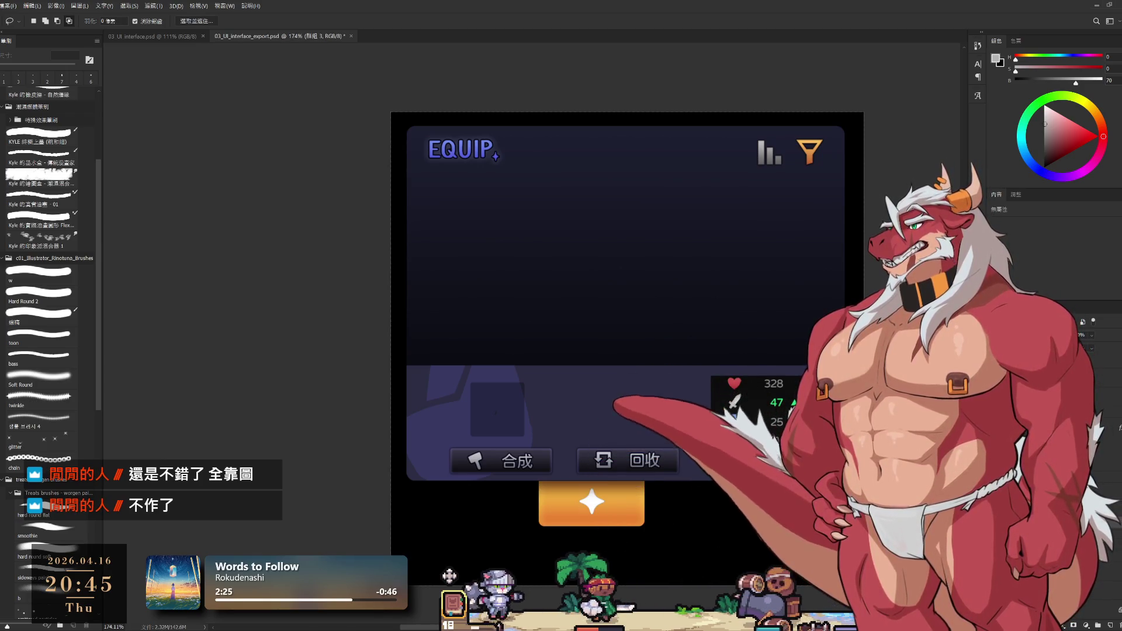
pyautogui.hotkey('alt', '[')
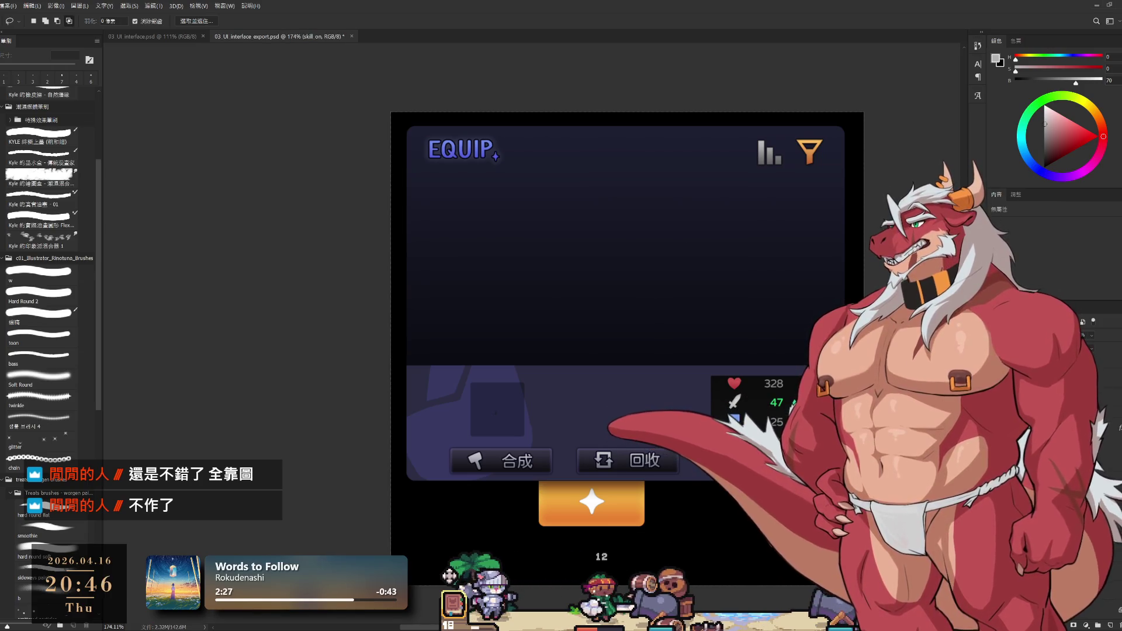
pyautogui.hotkey('alt', '[')
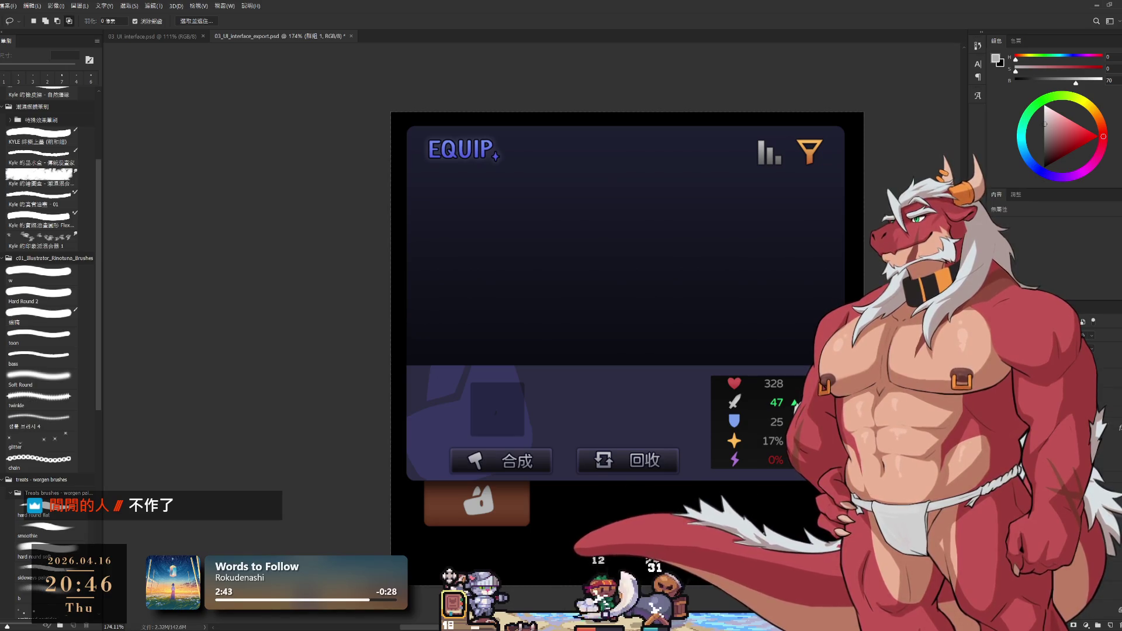
# Toggle the pc off/on bag button states, then show and hide the 矩形 1 orange rectangle.
pyautogui.hotkey('alt', '[')
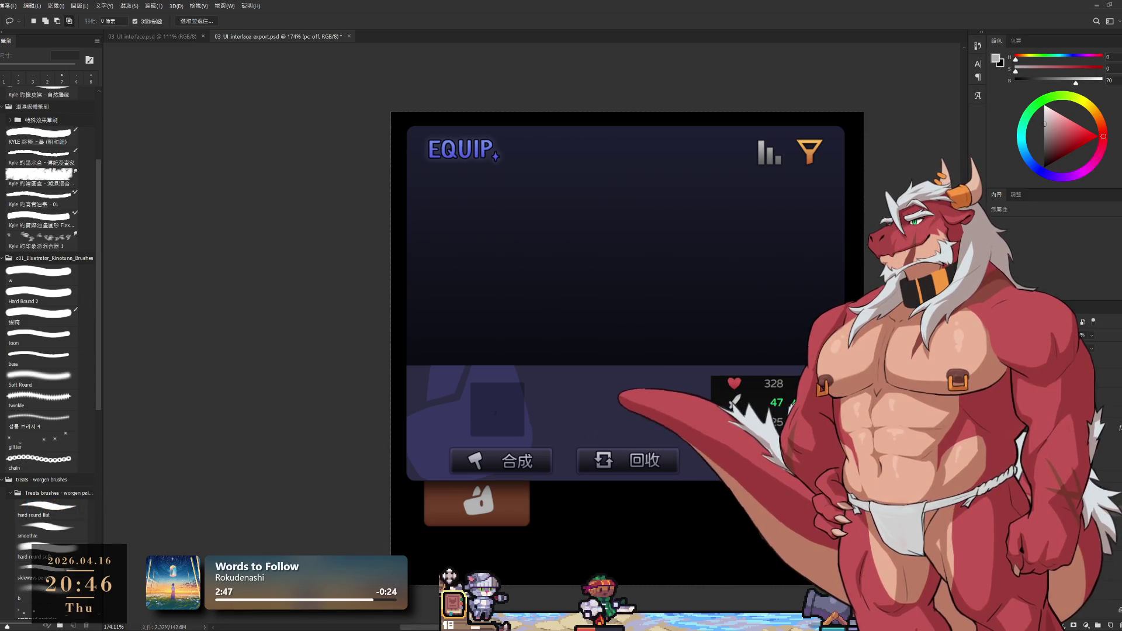
pyautogui.hotkey('ctrl', ',')
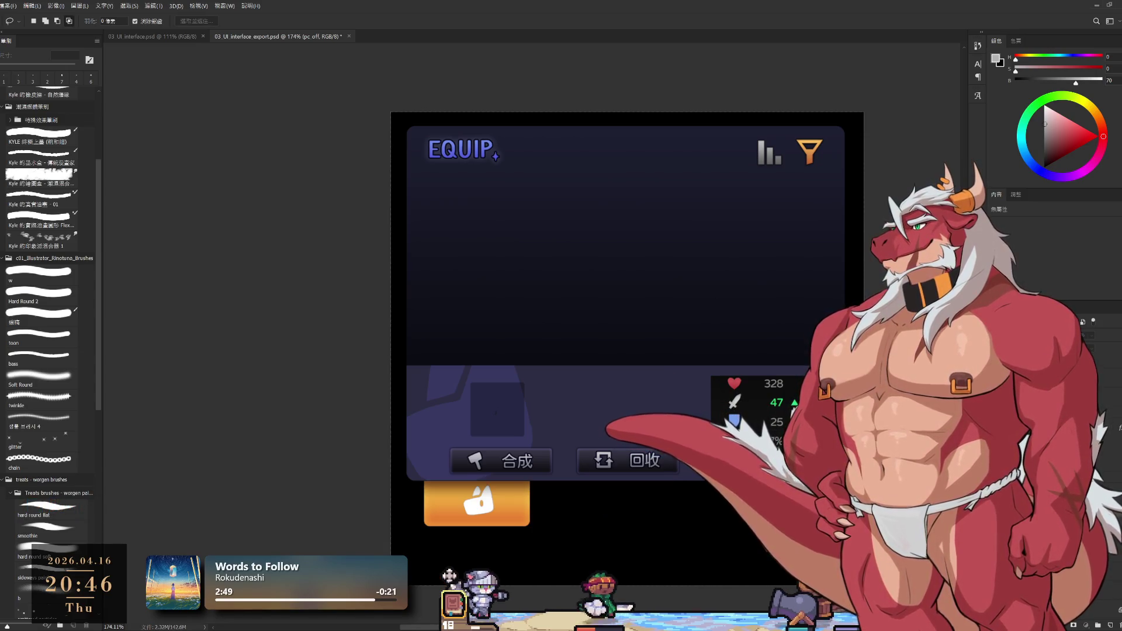
pyautogui.hotkey('alt', '[')
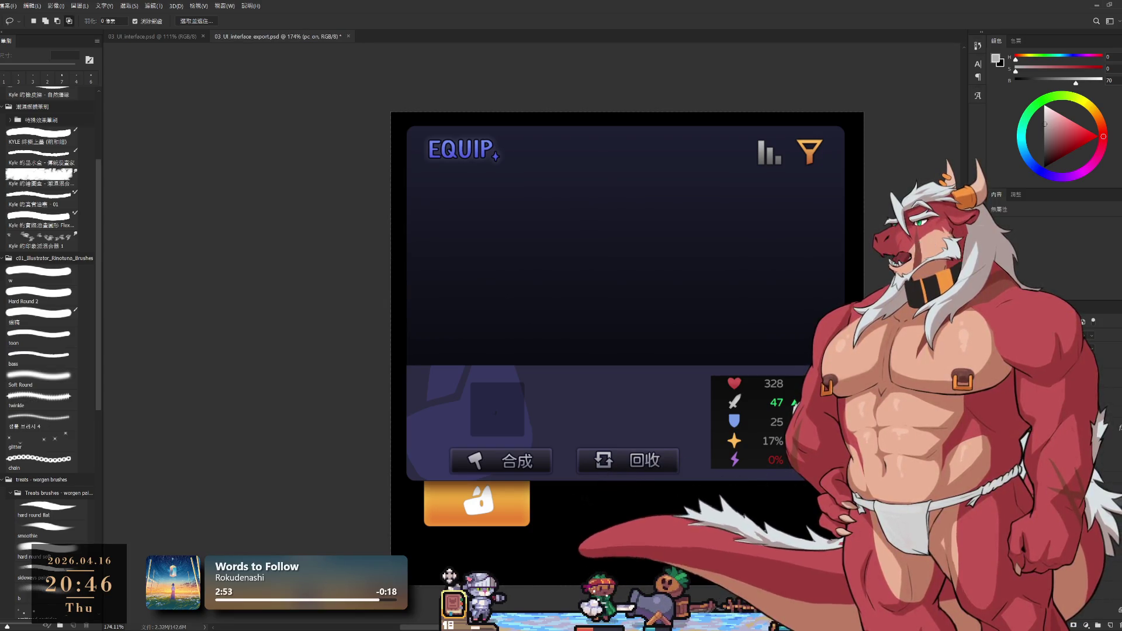
pyautogui.hotkey('ctrl', ',')
pyautogui.hotkey('ctrl', ',')
pyautogui.hotkey('ctrl', ',')
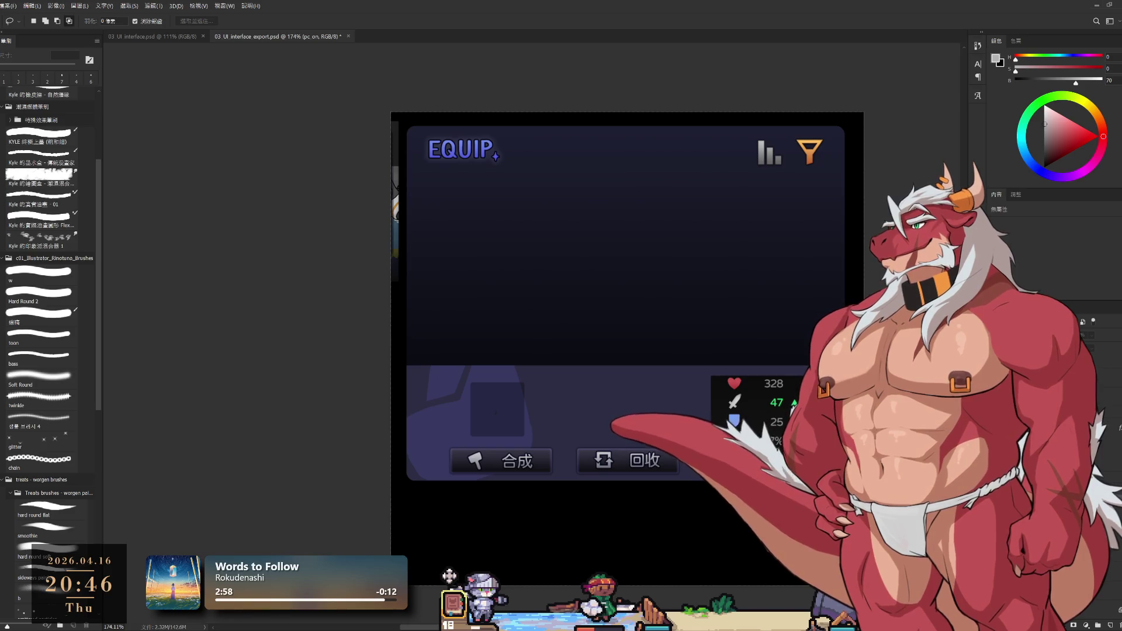
pyautogui.click(449, 575)
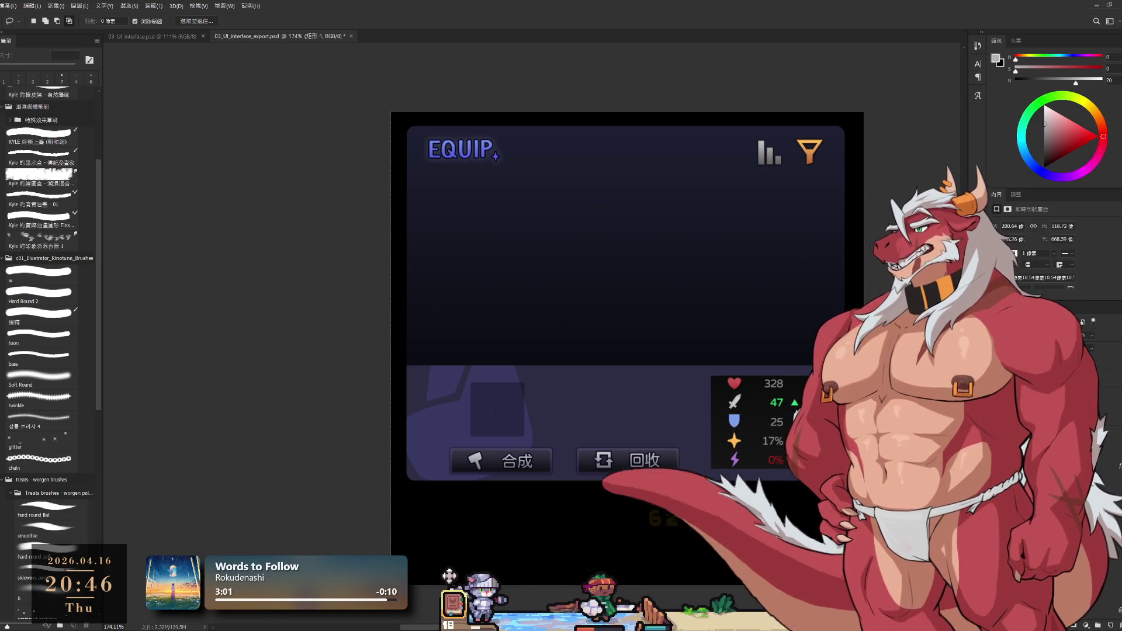
pyautogui.hotkey('ctrl', 'z')
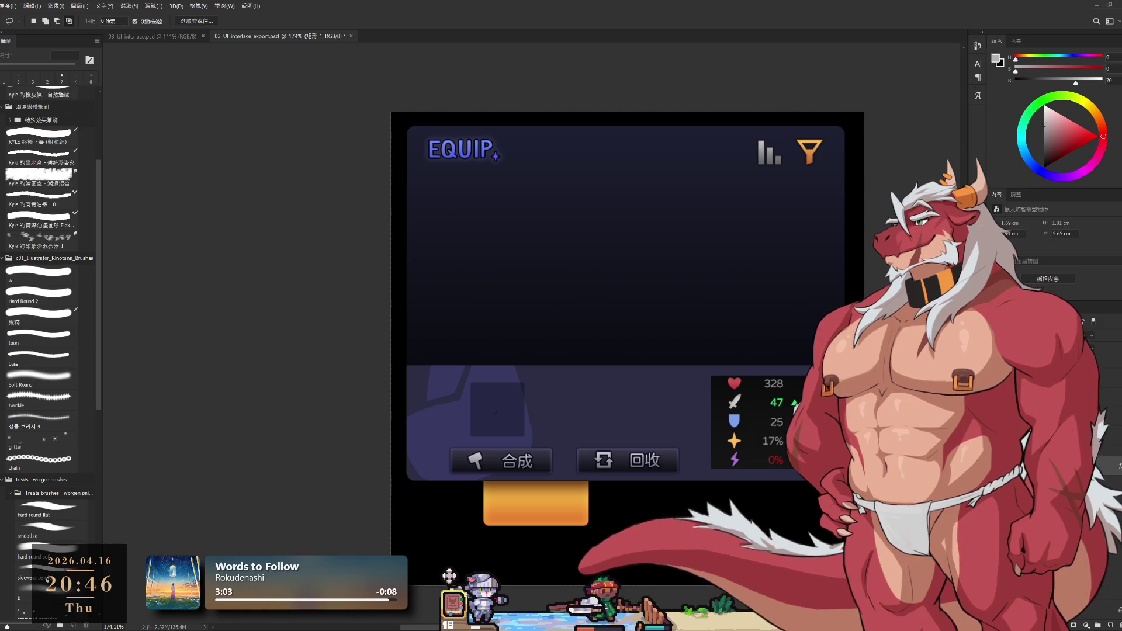
pyautogui.hotkey('ctrl', 'shift', 'z')
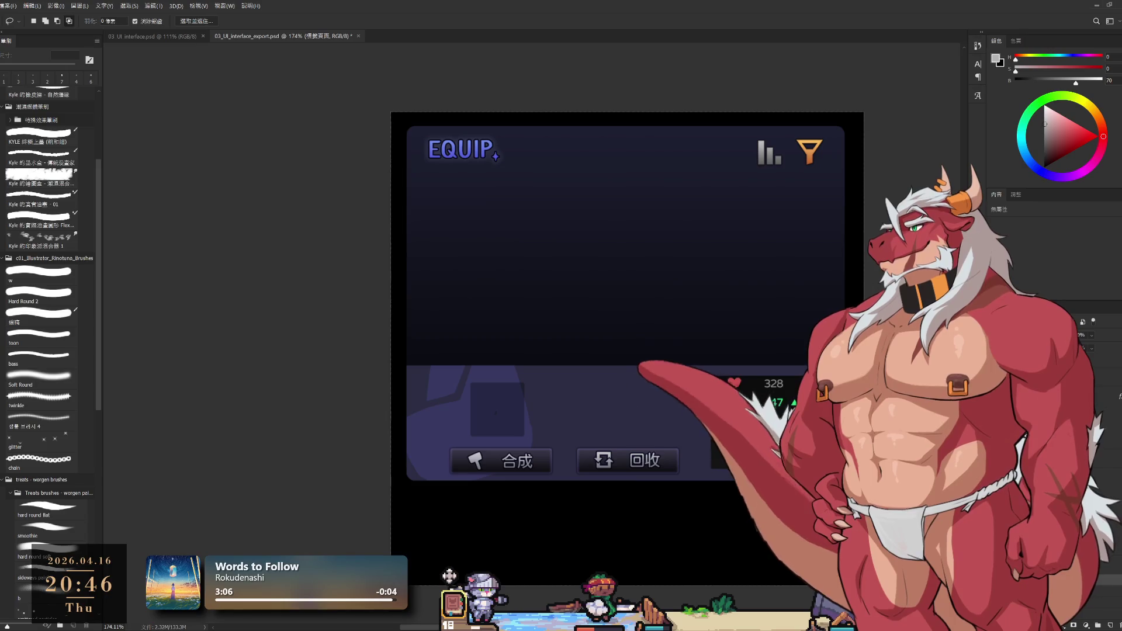
# Toggle the white square layer, then hide the dark blue panel background and the white square.
pyautogui.hotkey('ctrl', 'alt', 'shift', 'n')
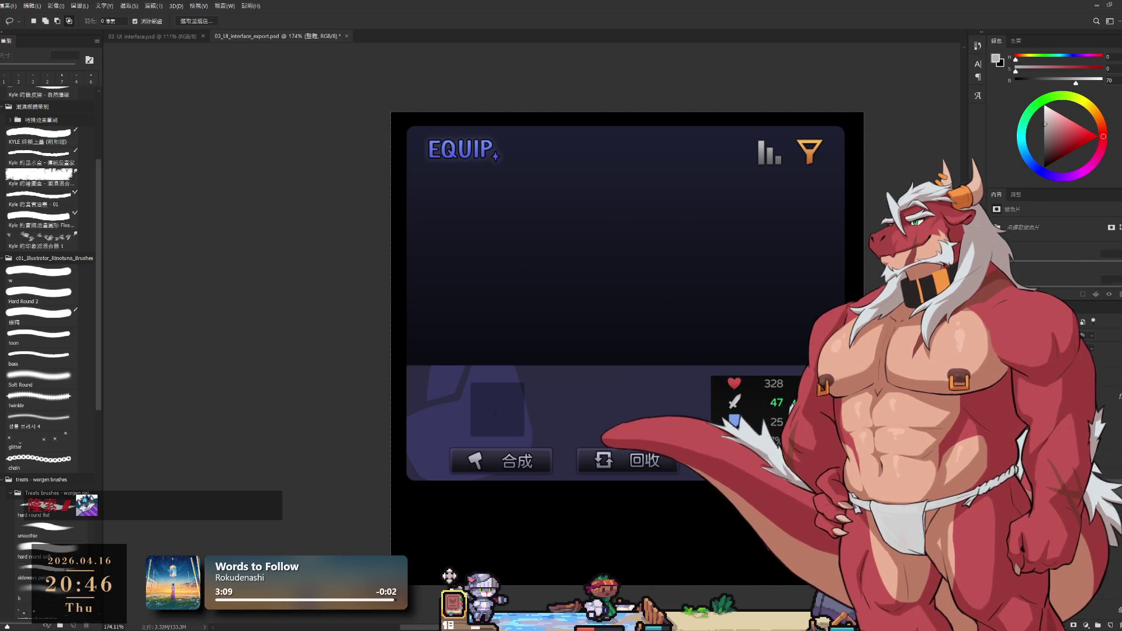
pyautogui.hotkey('ctrl', 'z')
pyautogui.hotkey('ctrl', 'shift', 'z')
pyautogui.hotkey('ctrl', 'z')
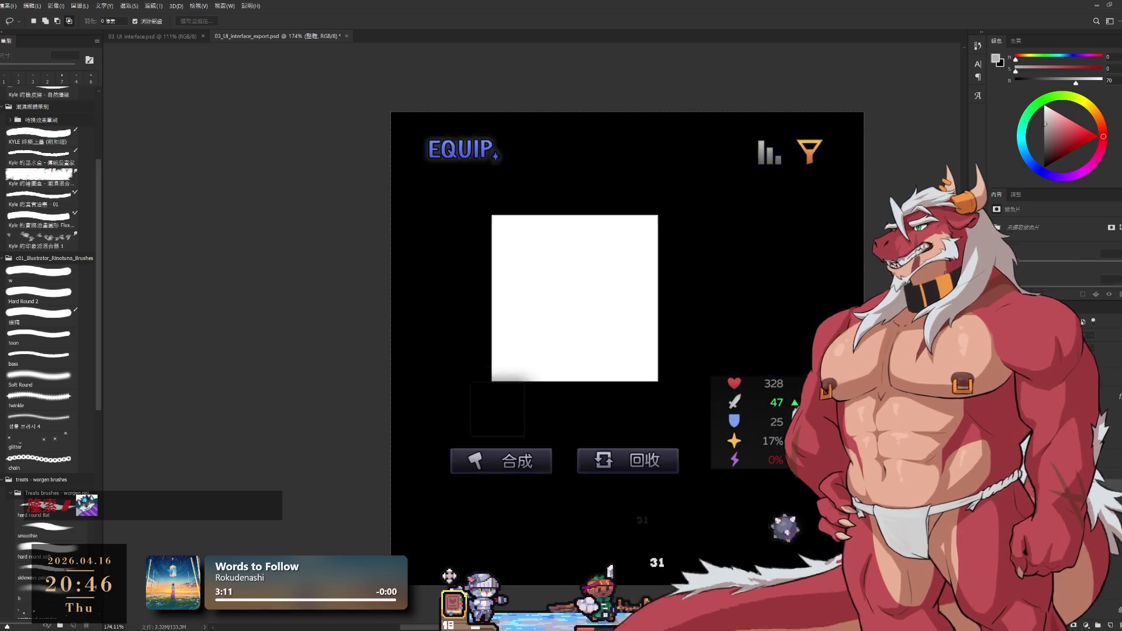
pyautogui.hotkey('ctrl', 'shift', 'z')
pyautogui.hotkey('ctrl', 'z')
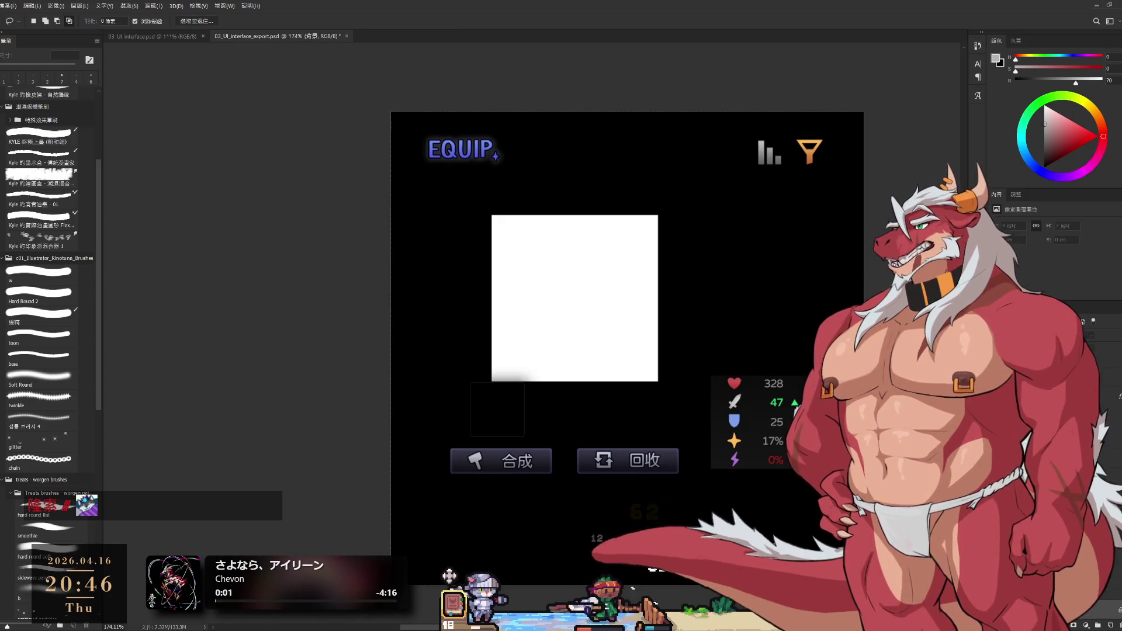
pyautogui.hotkey('ctrl', 'z')
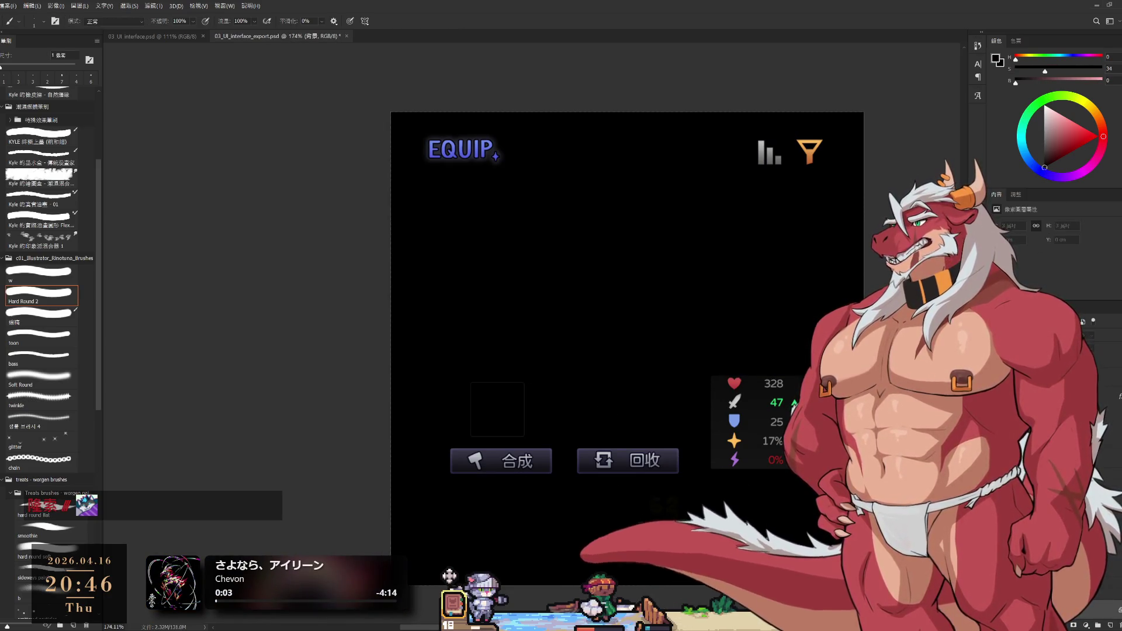
pyautogui.scroll(6, 473, 434)
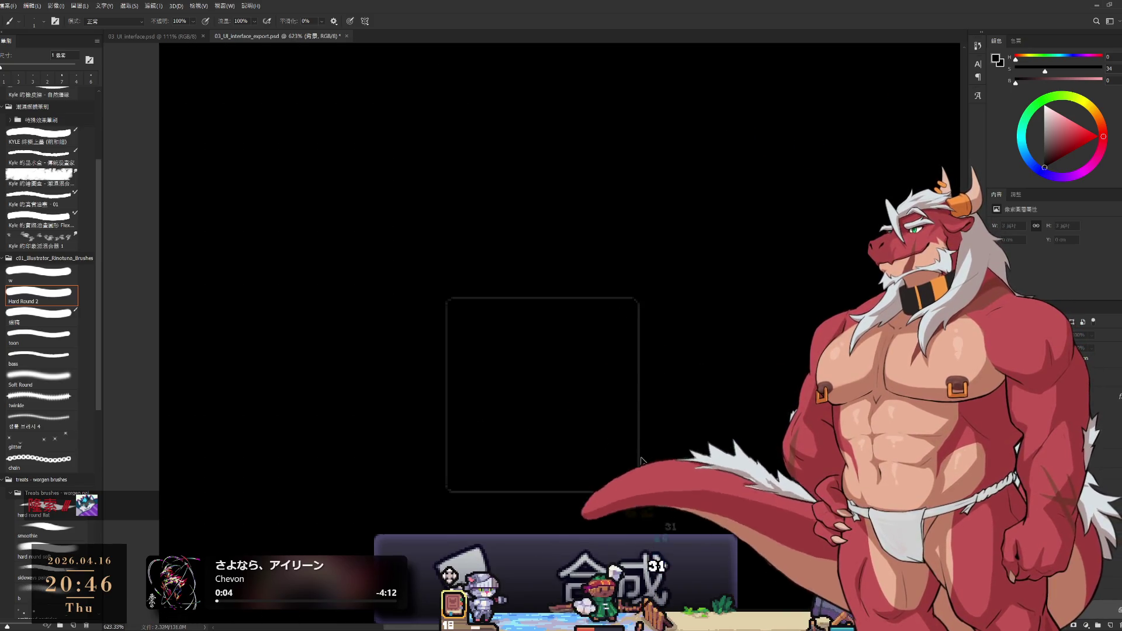
pyautogui.scroll(-6, 696, 491)
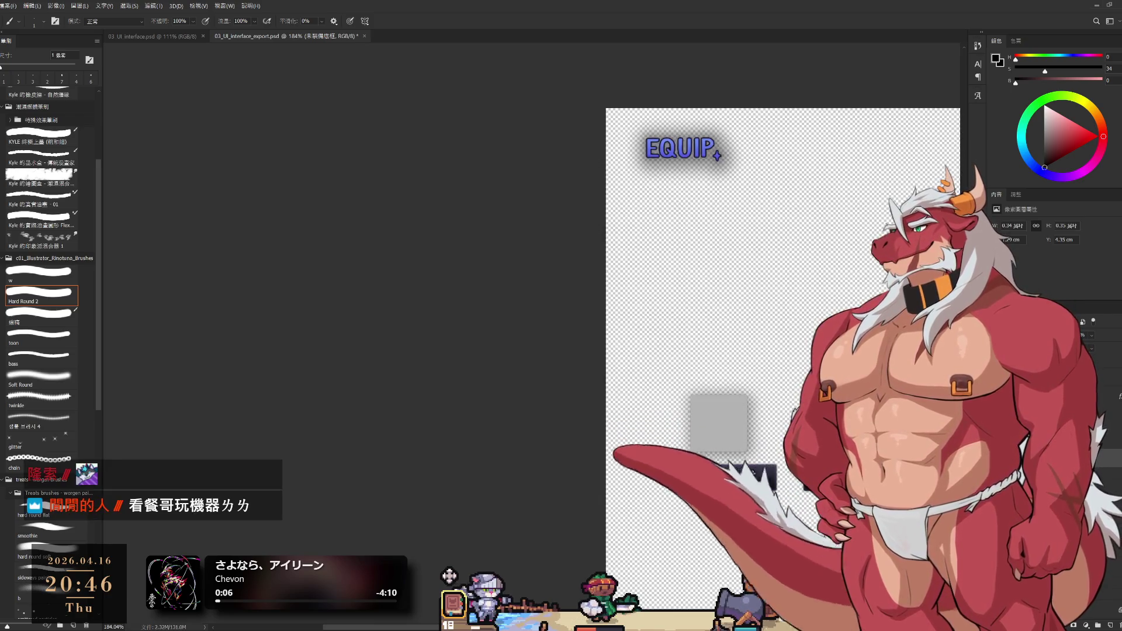
# Toggle the dark panel background on and off to compare the item slot with and without it.
pyautogui.hotkey('ctrl', ',')
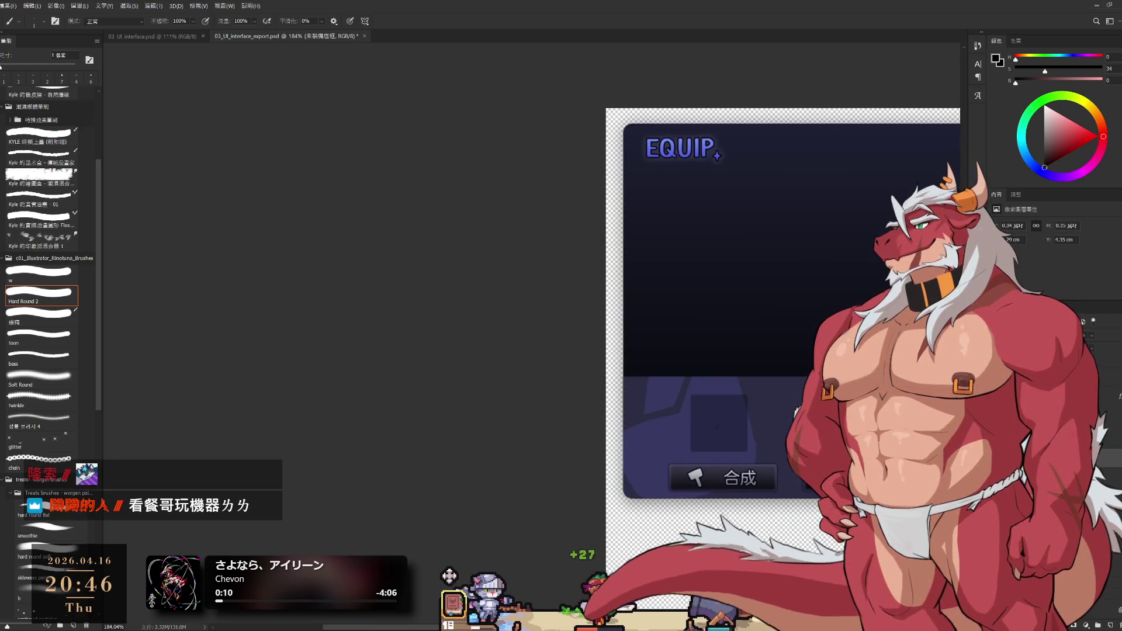
pyautogui.hotkey('ctrl', ',')
pyautogui.hotkey('ctrl', ',')
pyautogui.scroll(1, 685, 429)
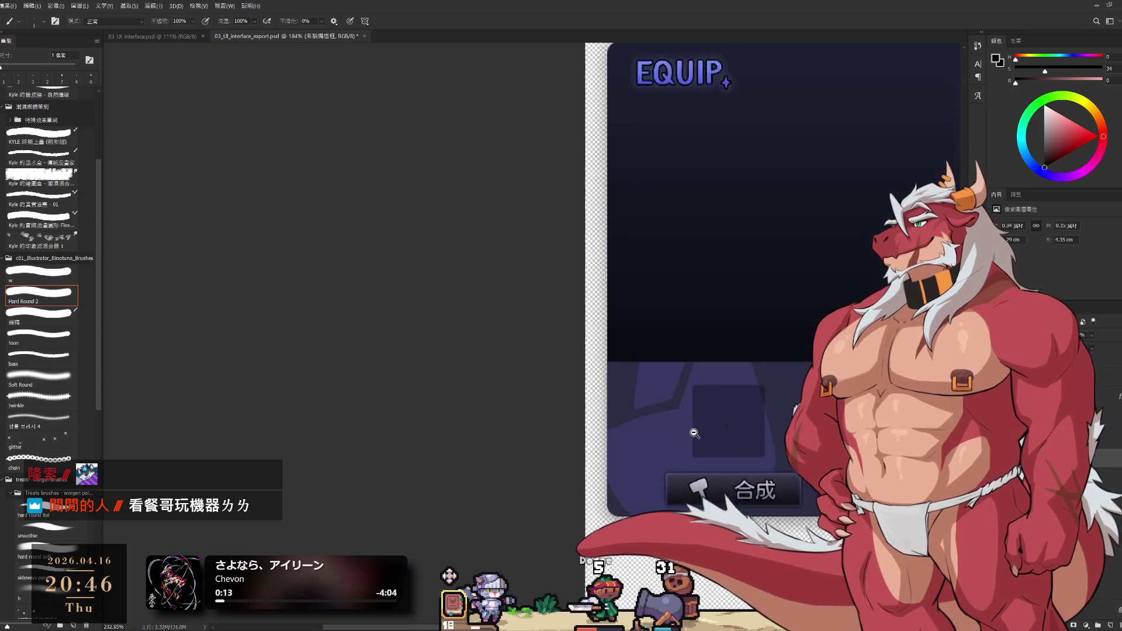
pyautogui.scroll(1, 685, 428)
pyautogui.hotkey('ctrl', ',')
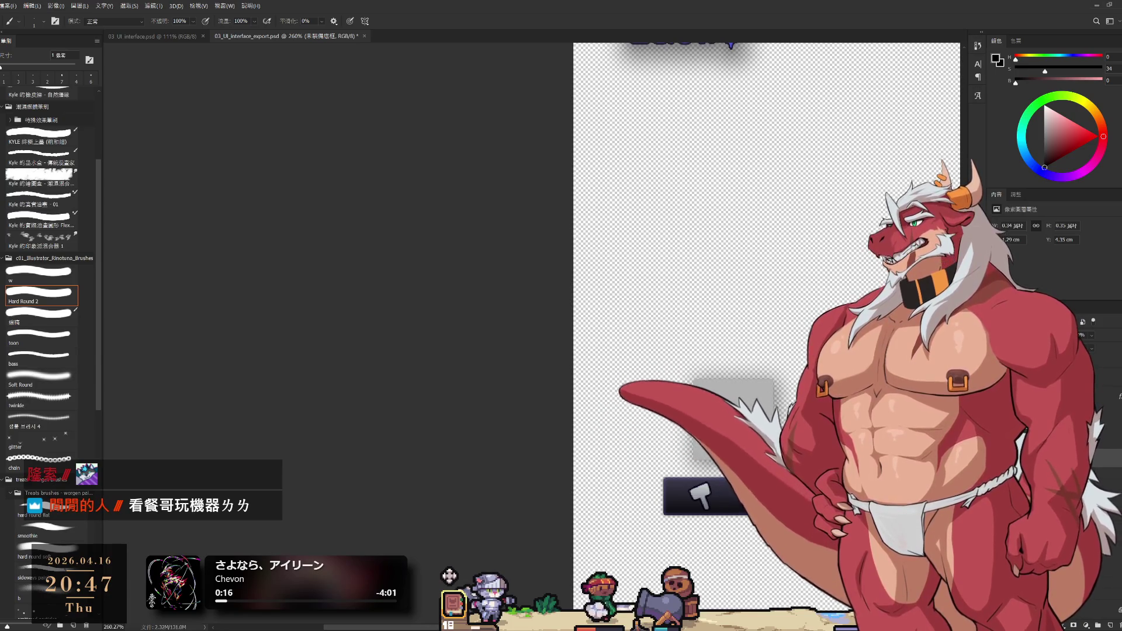
pyautogui.scroll(-2, 667, 438)
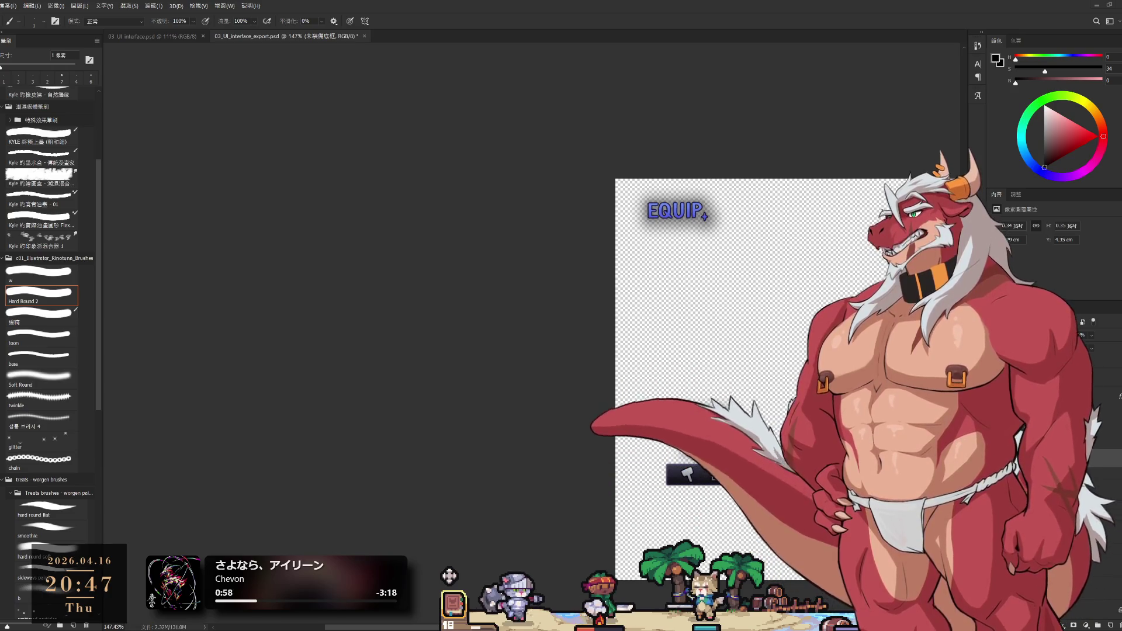
pyautogui.scroll(1, 727, 468)
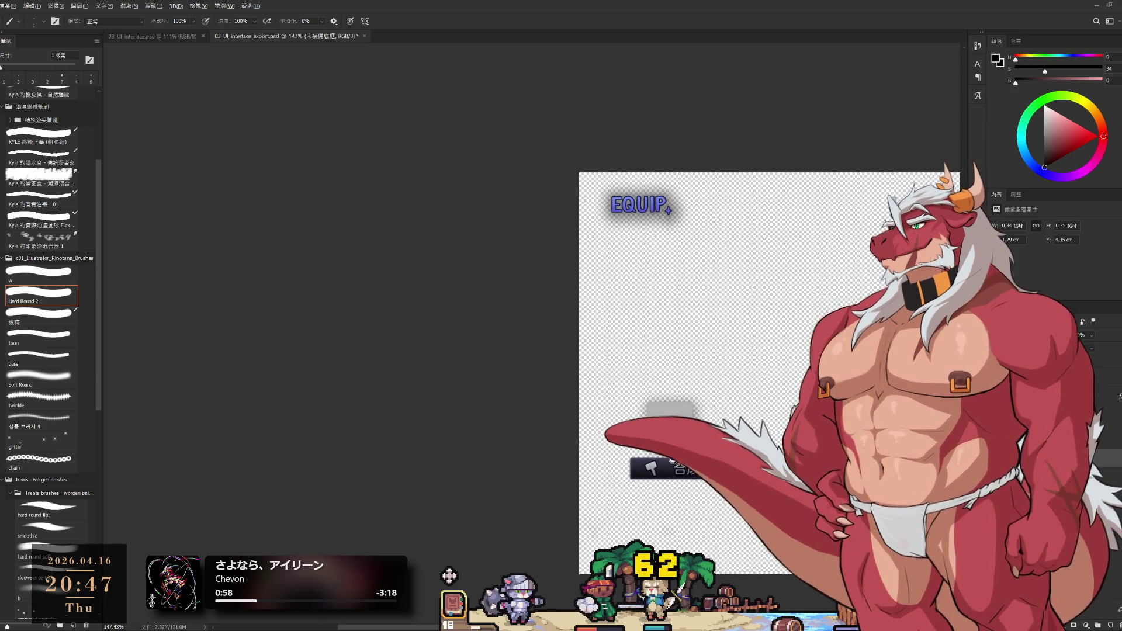
pyautogui.scroll(3, 725, 467)
pyautogui.scroll(-2, 726, 468)
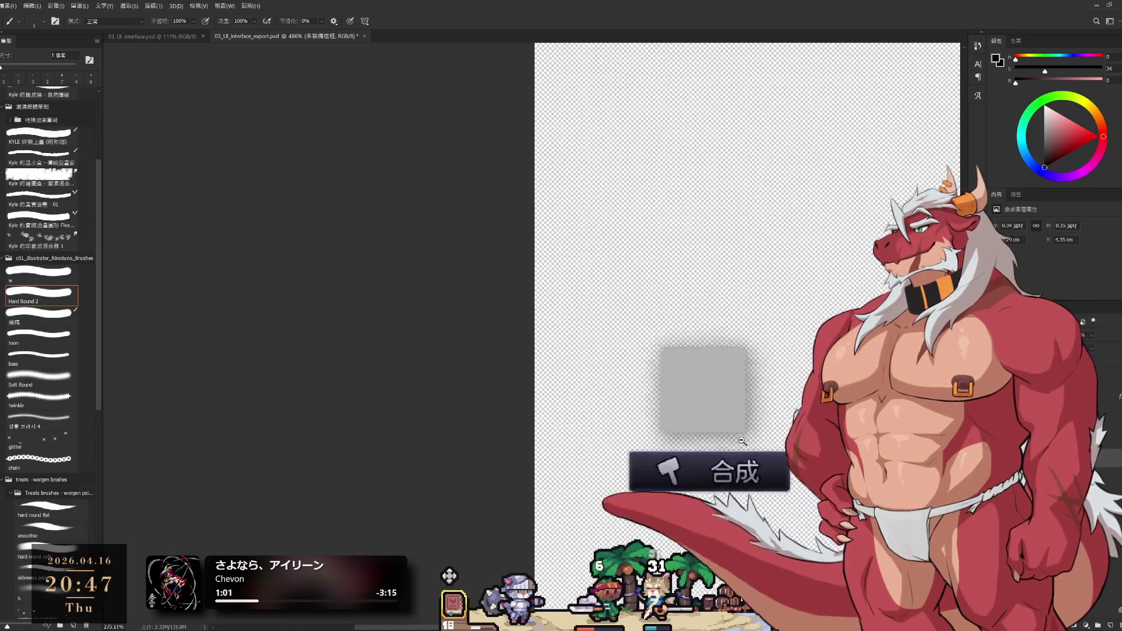
pyautogui.scroll(-1, 726, 467)
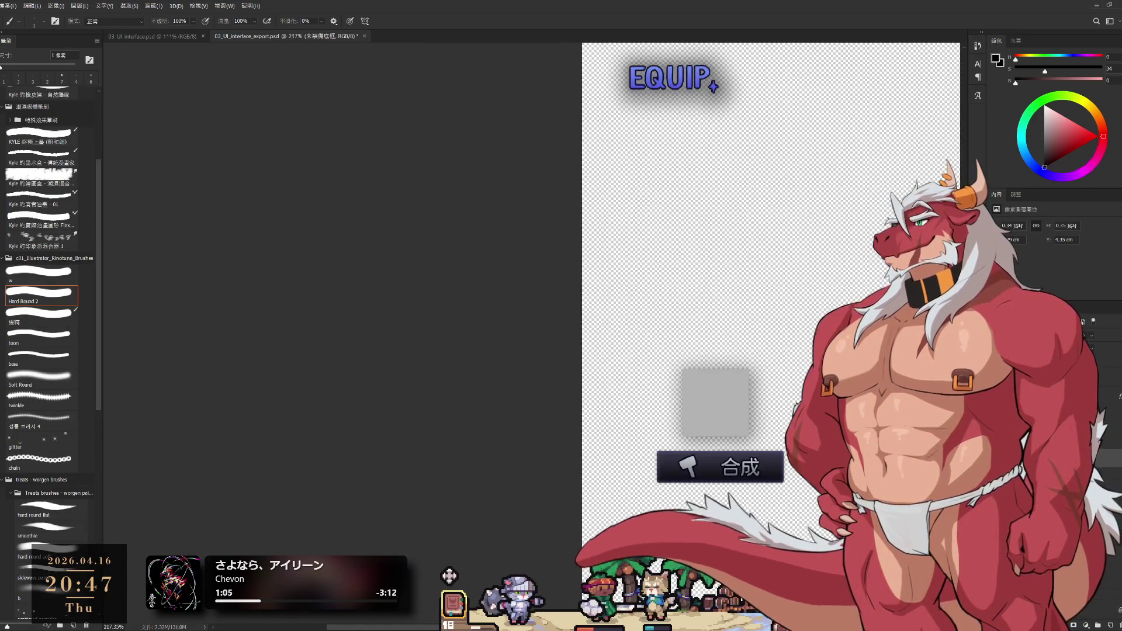
pyautogui.scroll(1, 693, 422)
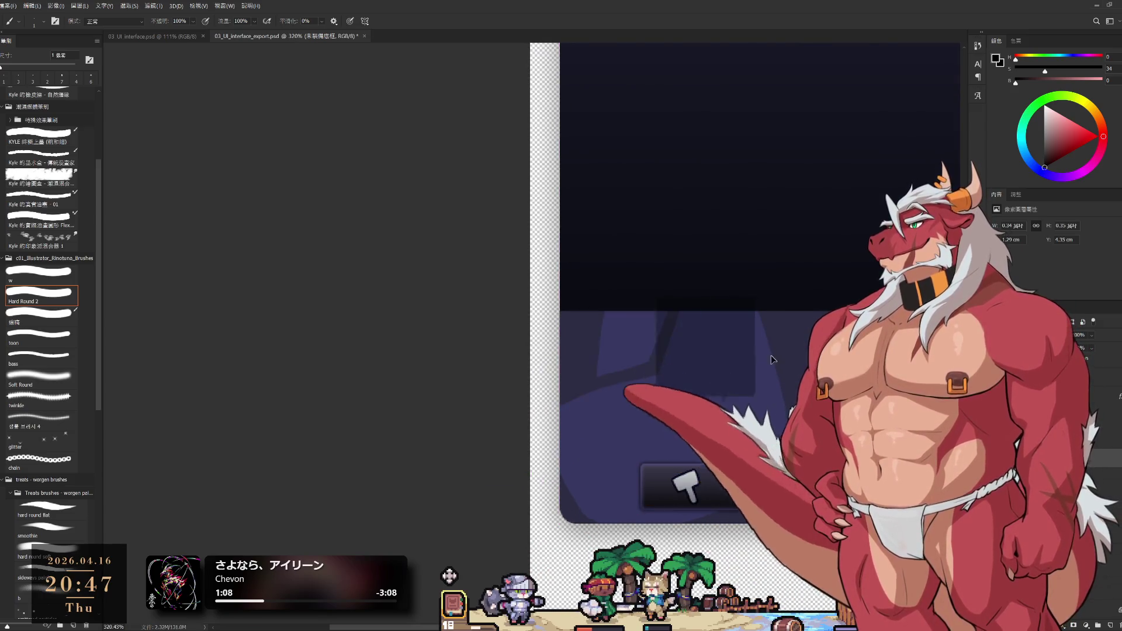
pyautogui.scroll(1, 824, 427)
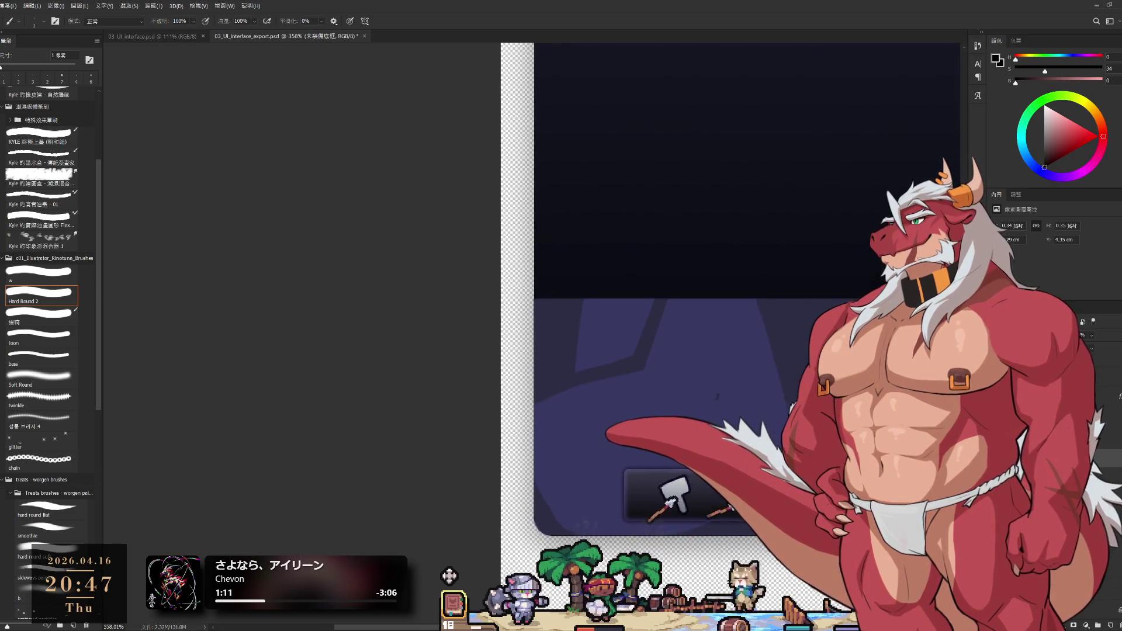
pyautogui.scroll(-1, 711, 396)
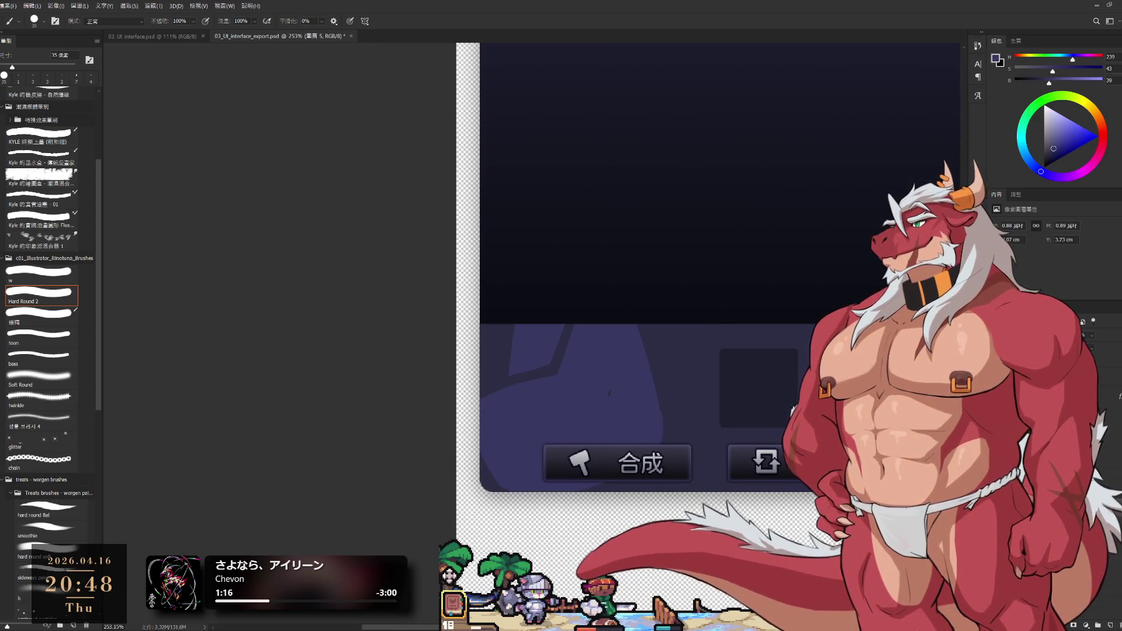
# Try a lavender fill on the lower panel, undo it back to dark purple, and shrink the brush.
pyautogui.click(608, 392)
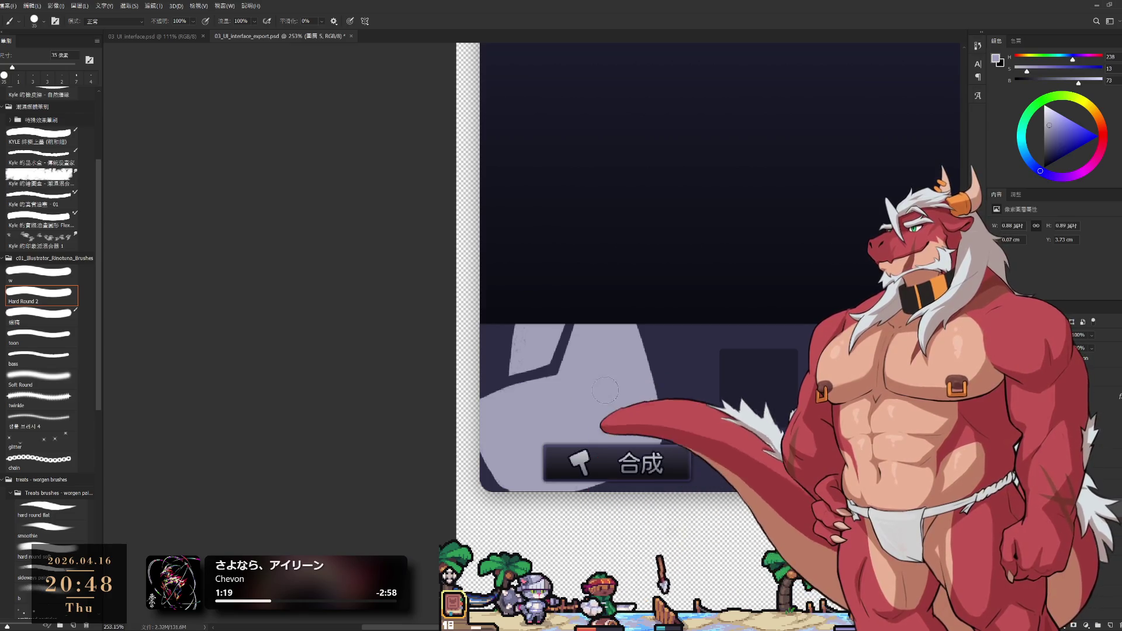
pyautogui.hotkey('ctrl', 'z')
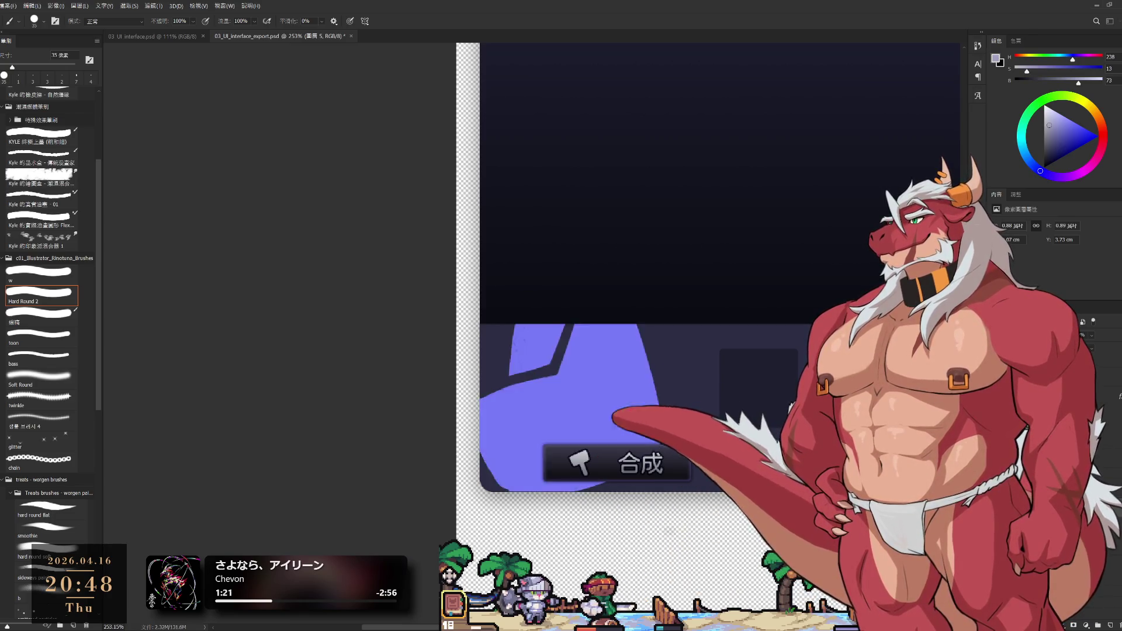
pyautogui.hotkey('ctrl', 'z')
pyautogui.hotkey('ctrl', 'z')
pyautogui.scroll(-1, 688, 409)
pyautogui.scroll(2, 687, 409)
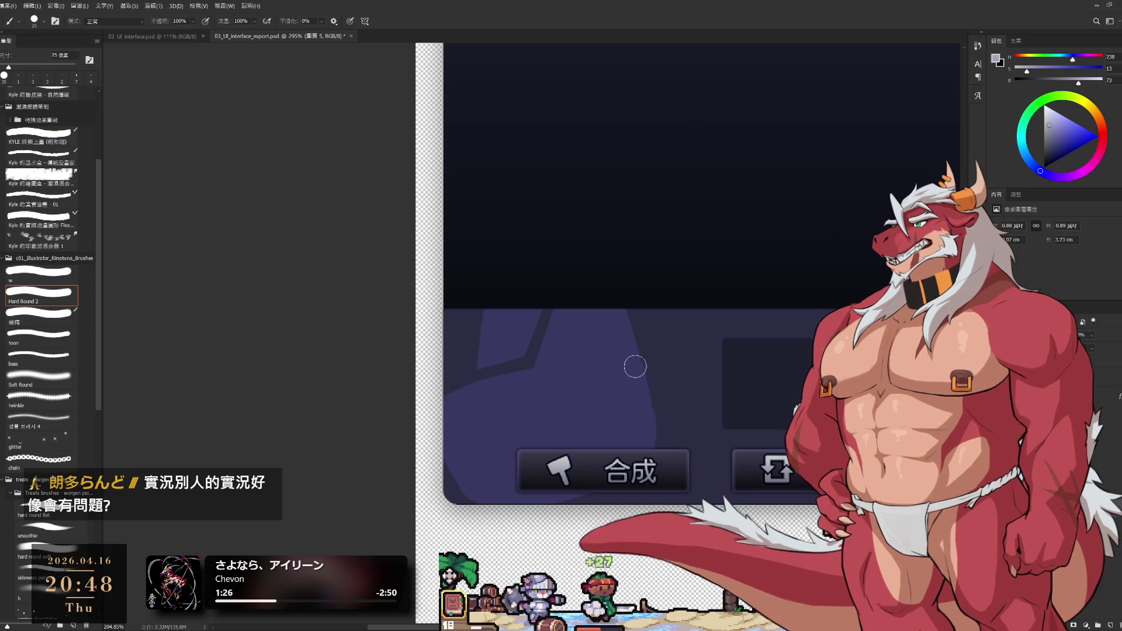
pyautogui.press('[')
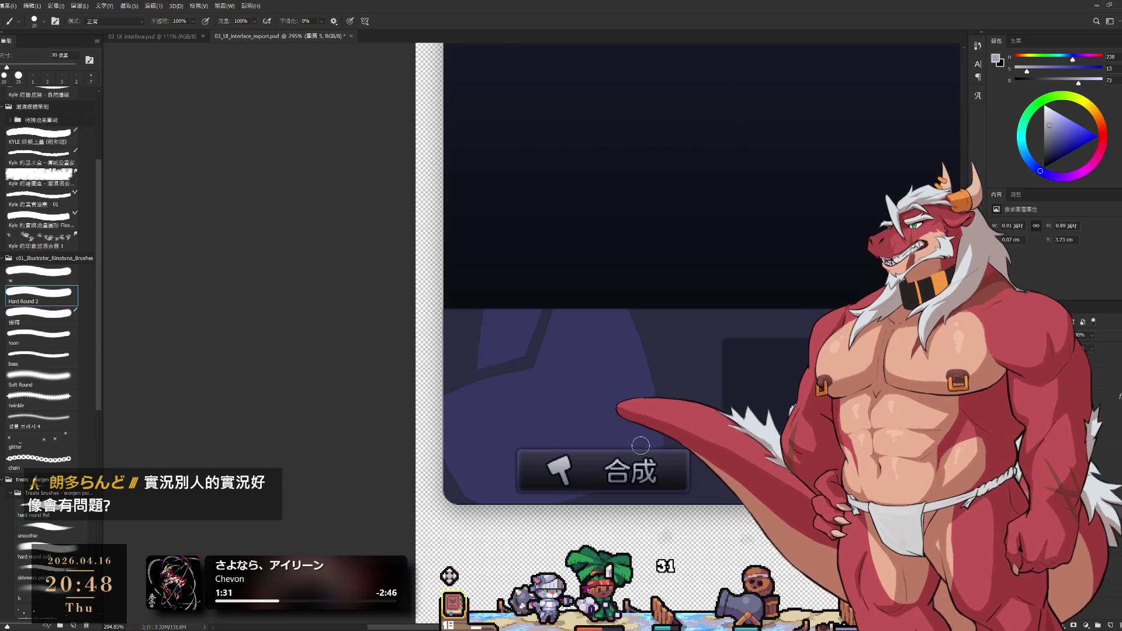
pyautogui.scroll(-2, 719, 438)
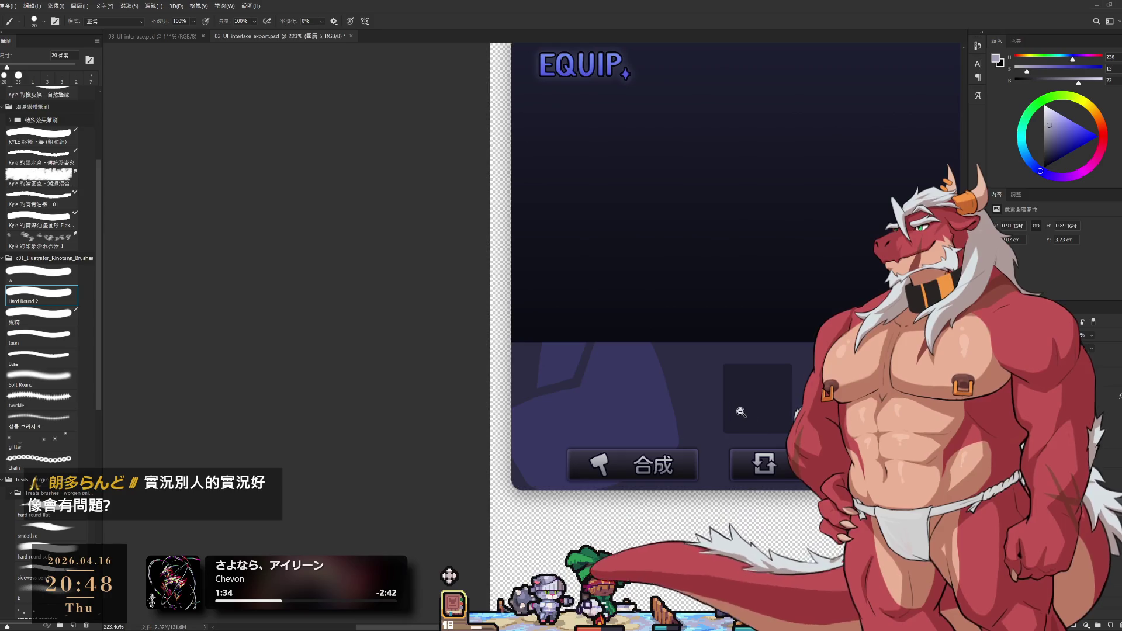
pyautogui.scroll(2, 741, 412)
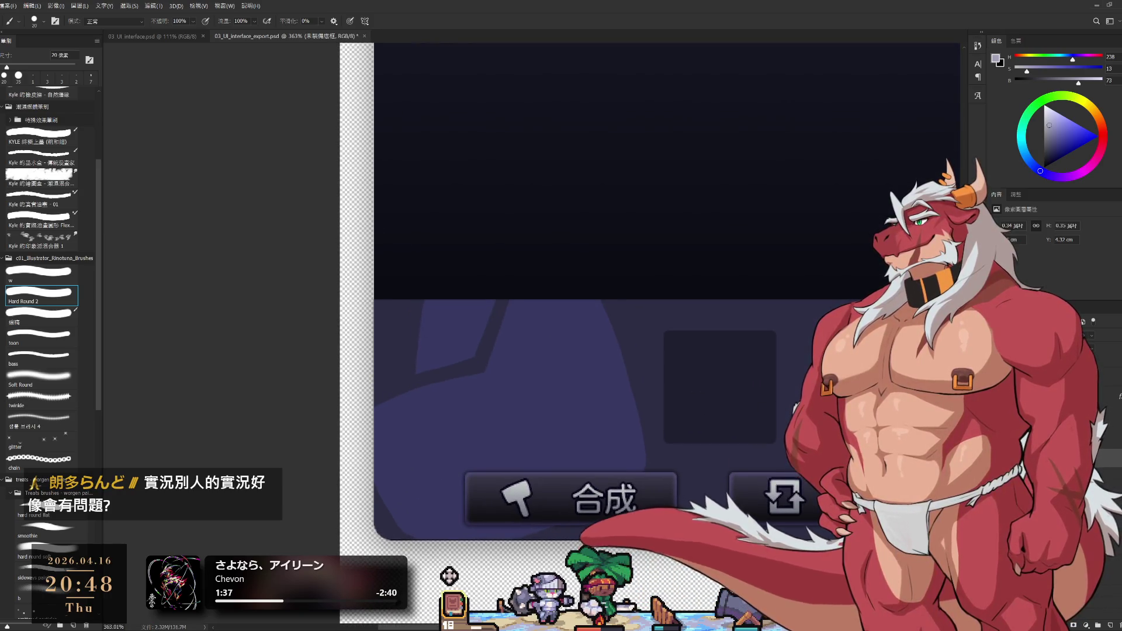
pyautogui.scroll(-1, 582, 500)
pyautogui.scroll(-1, 582, 500)
pyautogui.scroll(-1, 582, 500)
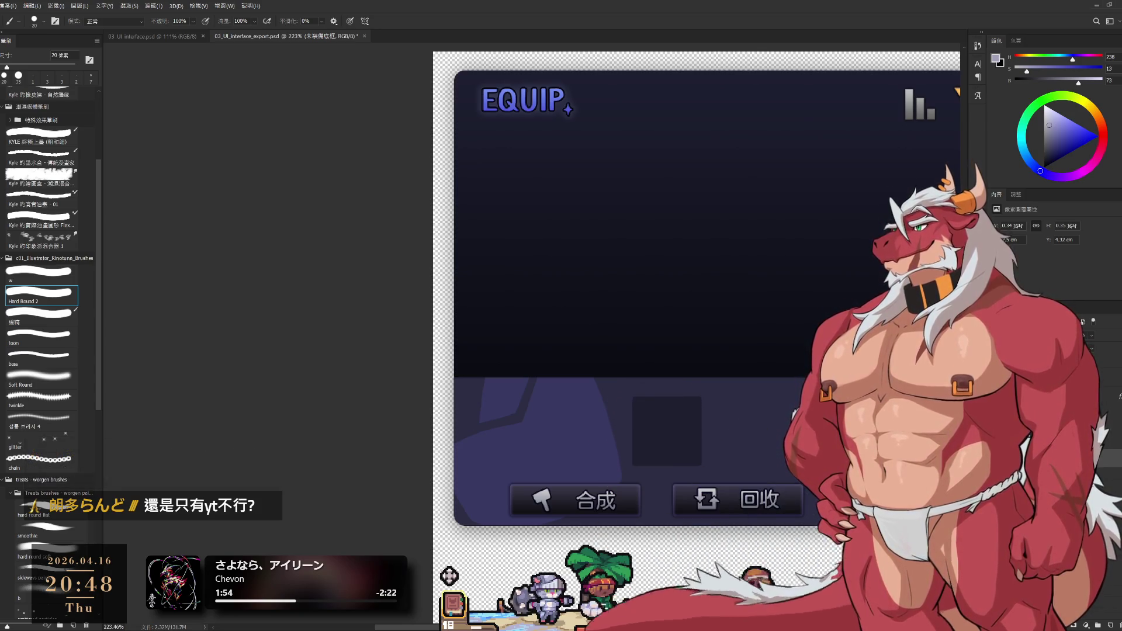
# Drag the item slot left, back right, then nudge it into place centred above the buttons.
pyautogui.moveTo(751, 472); pyautogui.dragTo(575, 443)
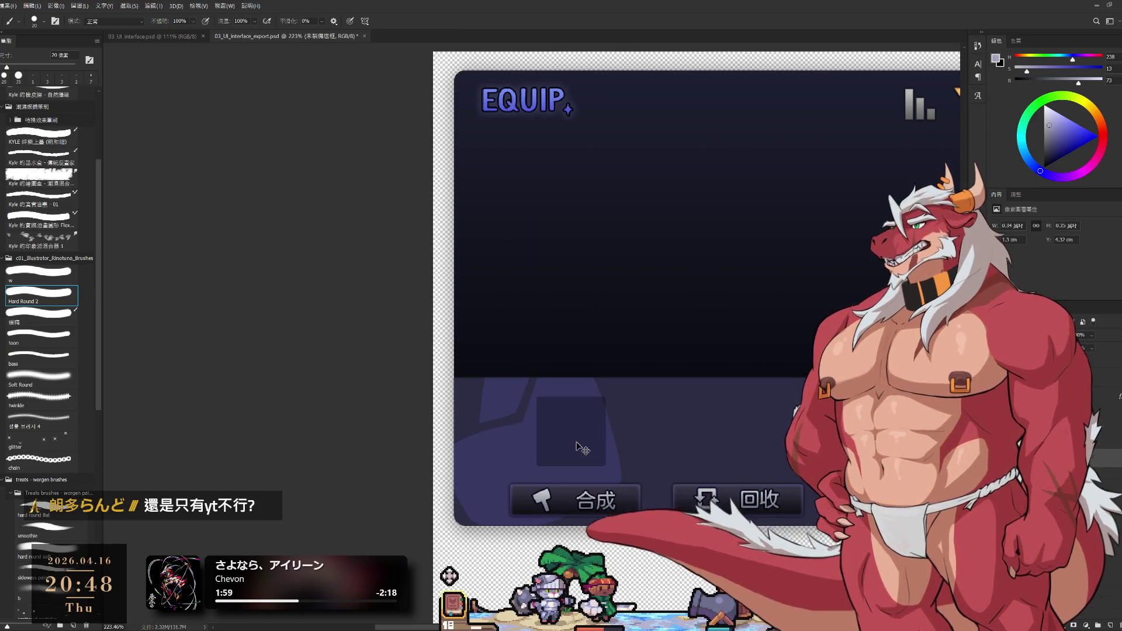
pyautogui.moveTo(575, 448); pyautogui.dragTo(658, 445)
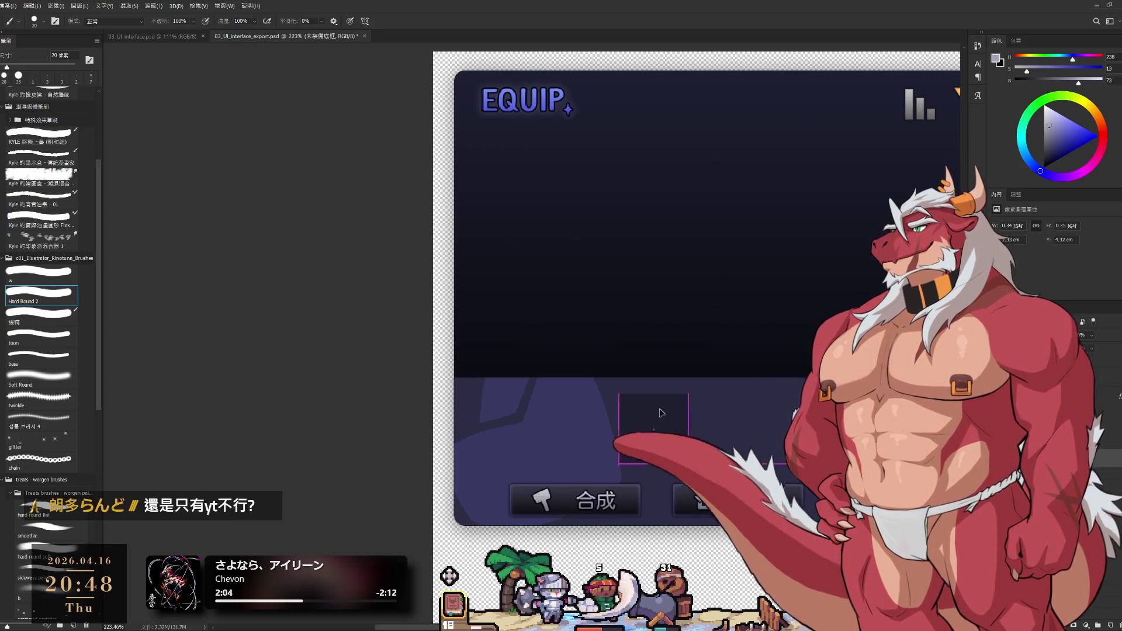
pyautogui.moveTo(662, 413); pyautogui.dragTo(648, 434)
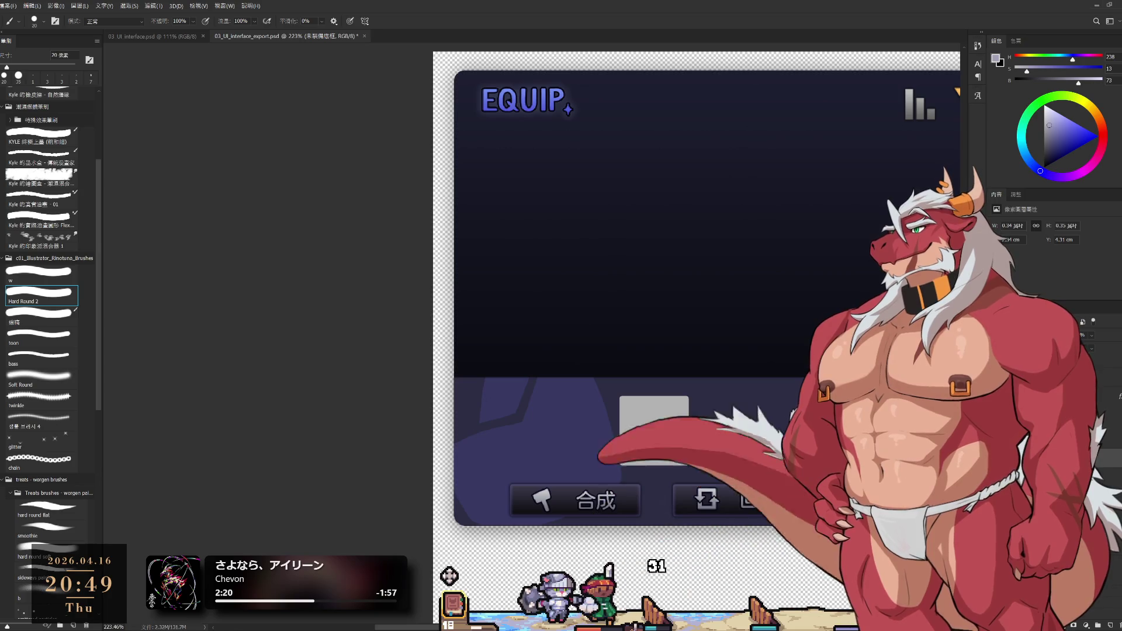
# Step through the colour fill and EQUIP title layers, briefly hiding the title to check it.
pyautogui.hotkey('alt', '[')
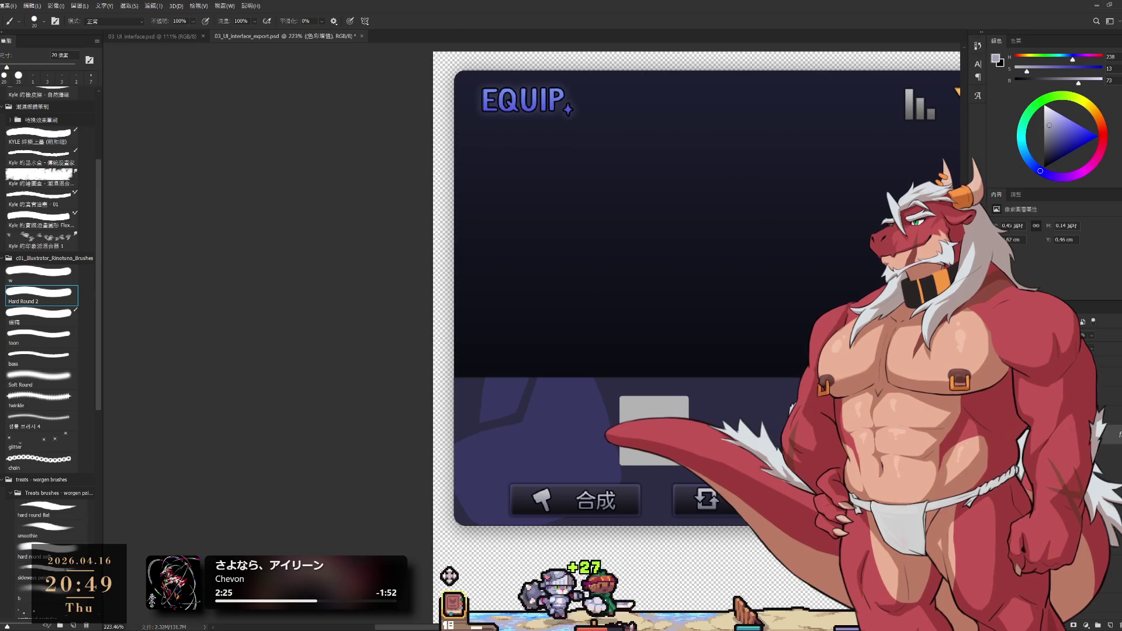
pyautogui.hotkey('alt', '[')
pyautogui.hotkey('ctrl', ',')
pyautogui.hotkey('ctrl', ',')
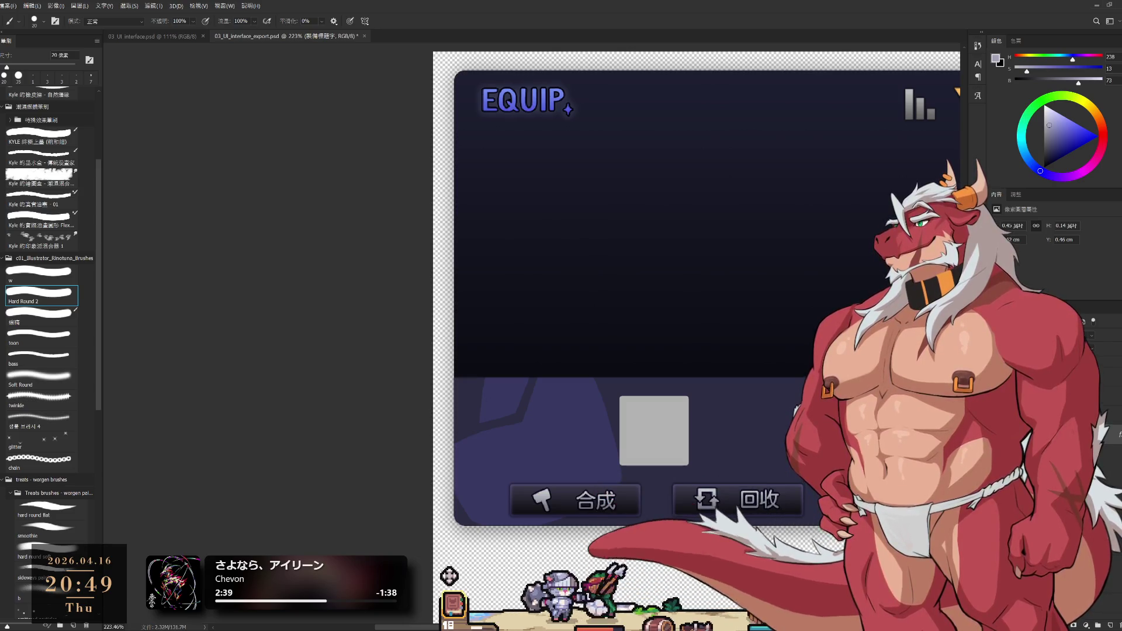
pyautogui.hotkey('alt', '[')
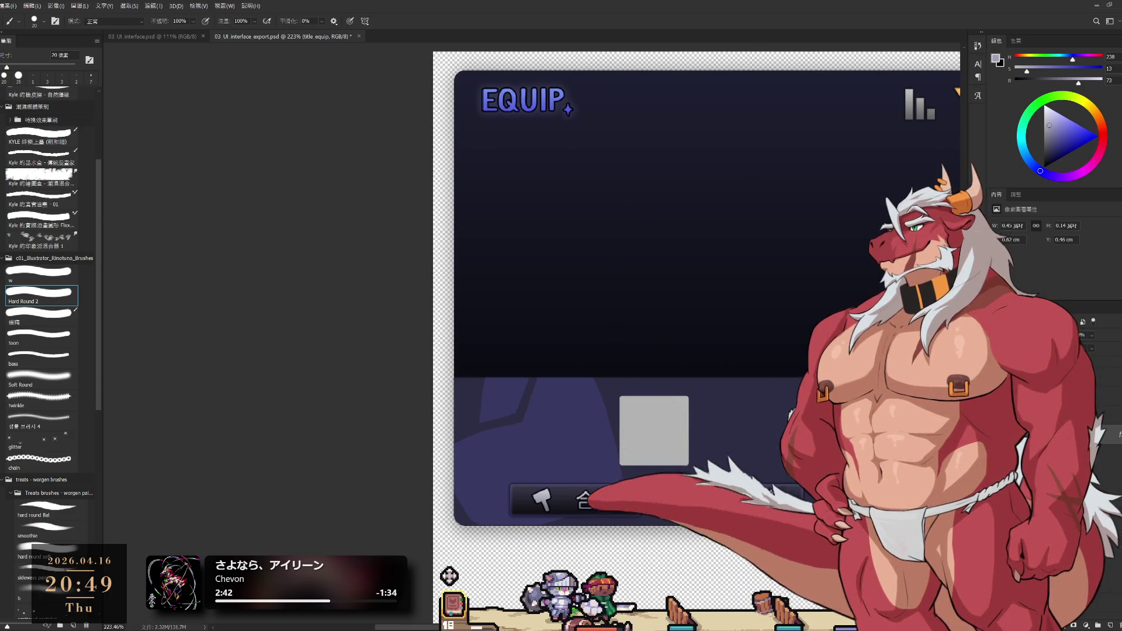
# Continue through eq_slot_body and the slot hint layers, ending on eq_slothint_weapon.
pyautogui.hotkey('alt', '[')
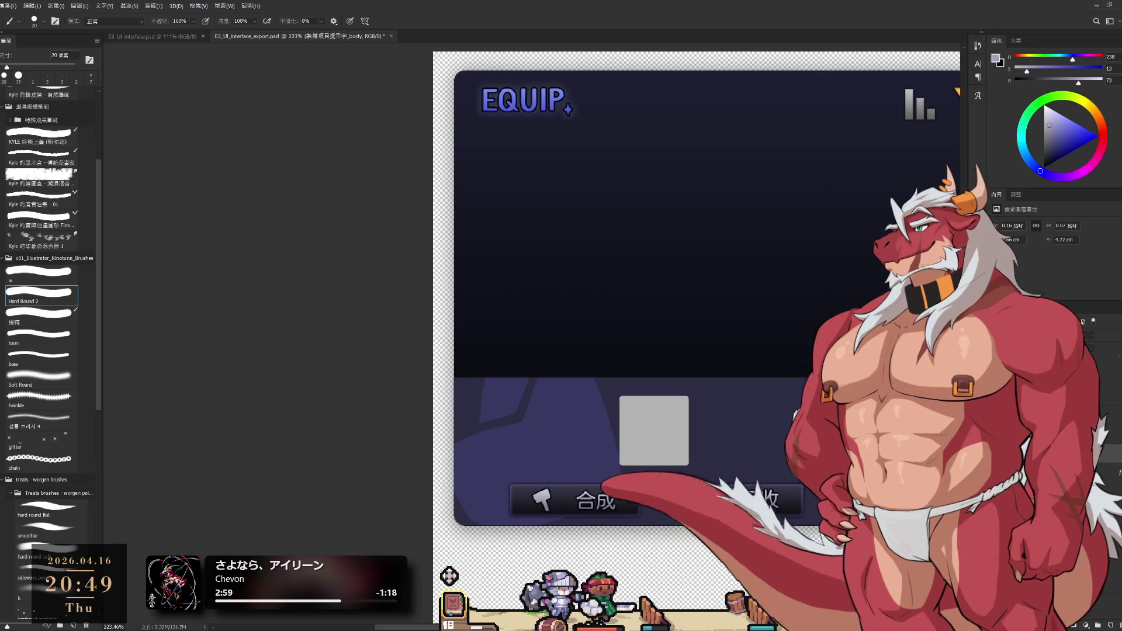
pyautogui.press('Return')
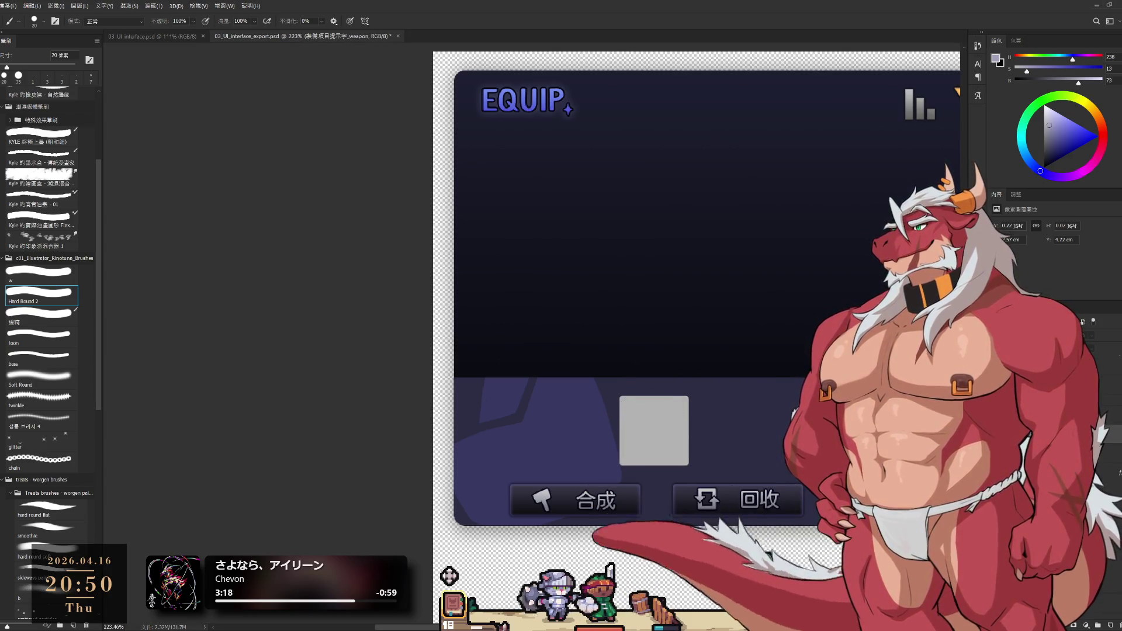
pyautogui.hotkey('alt', '[')
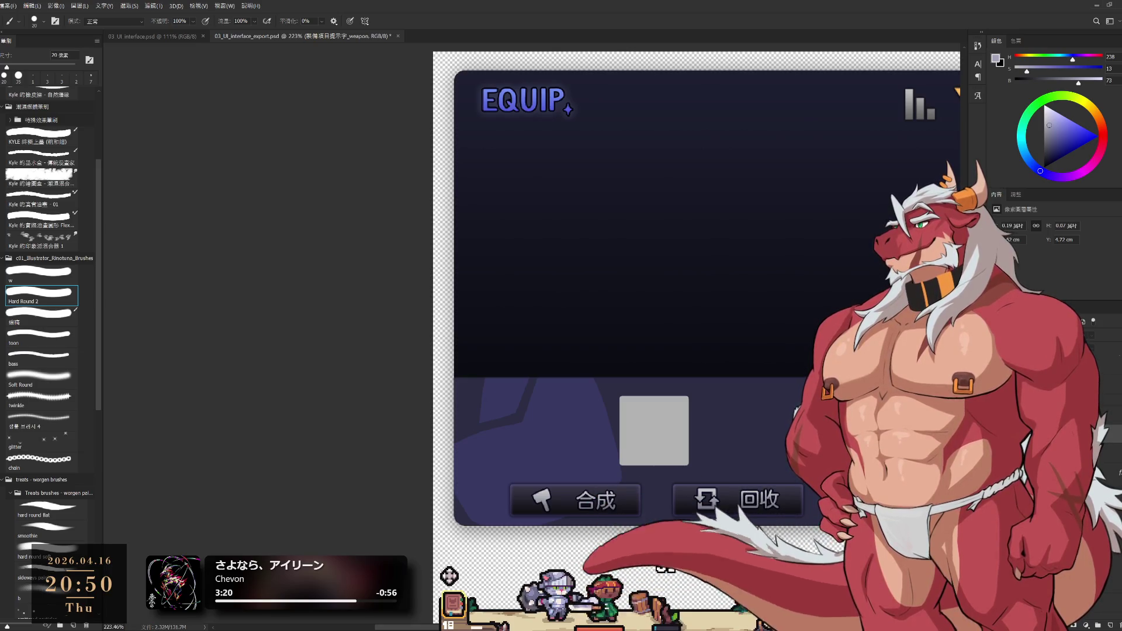
pyautogui.hotkey('alt', '[')
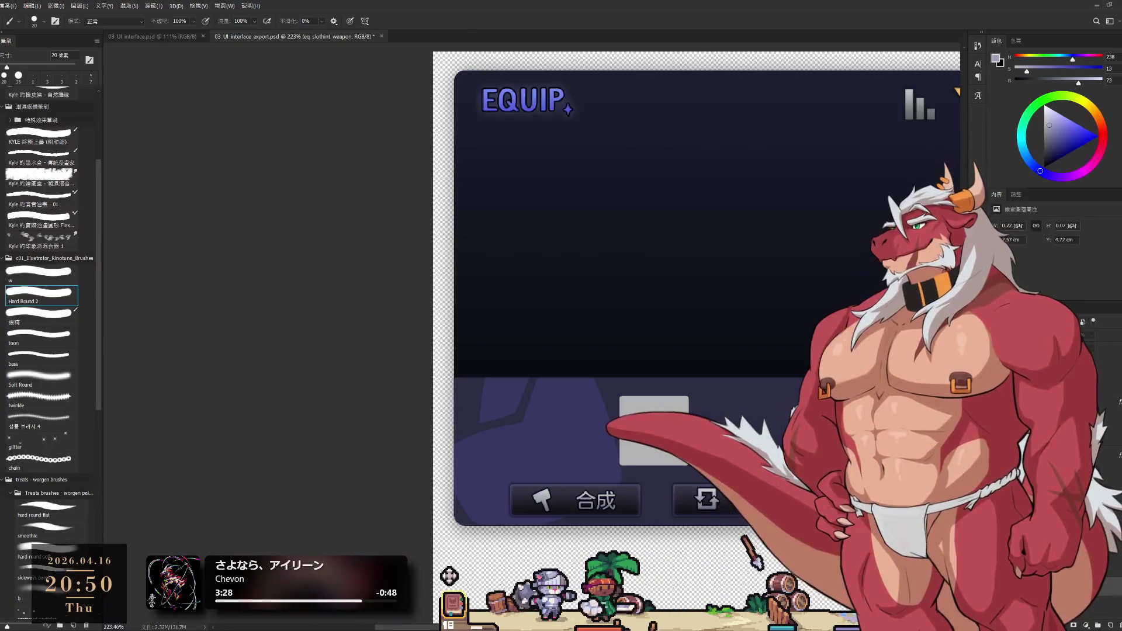
pyautogui.scroll(-3, 883, 482)
pyautogui.scroll(-1, 888, 484)
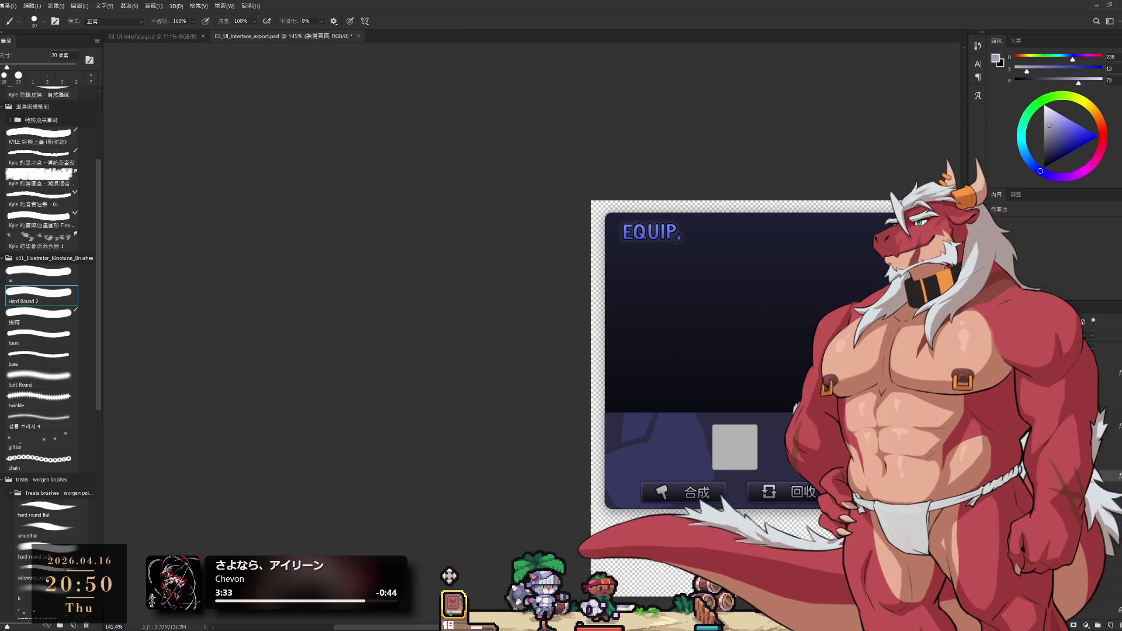
# Step to 圖層 3 and the next layer, then recentre the EQUIP panel with the Hand tool.
pyautogui.hotkey('alt', '[')
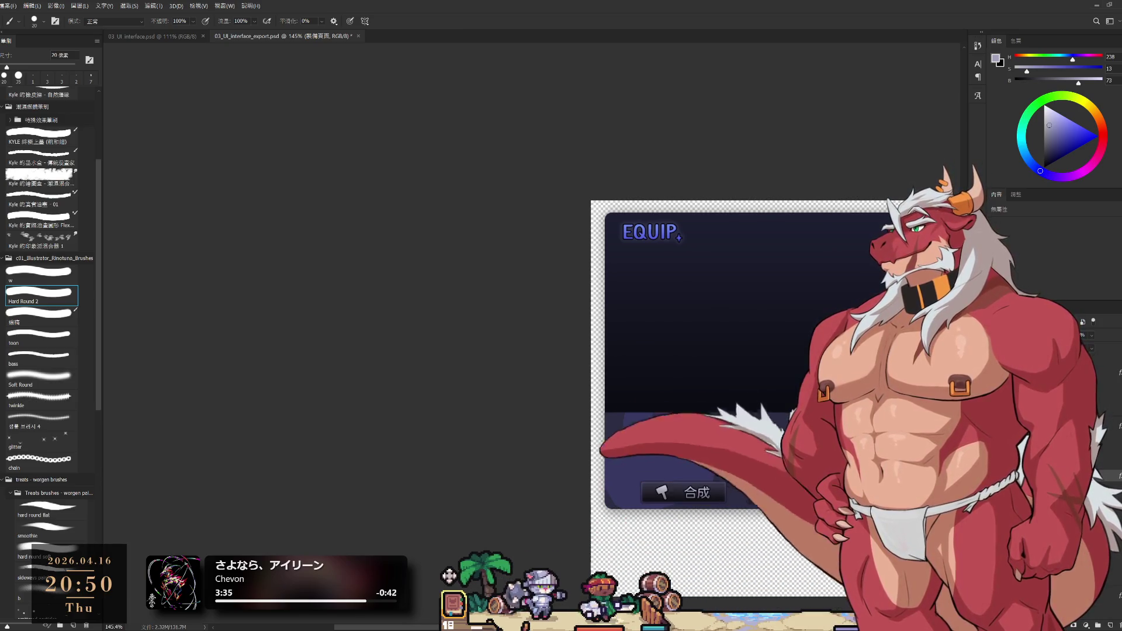
pyautogui.hotkey('alt', '[')
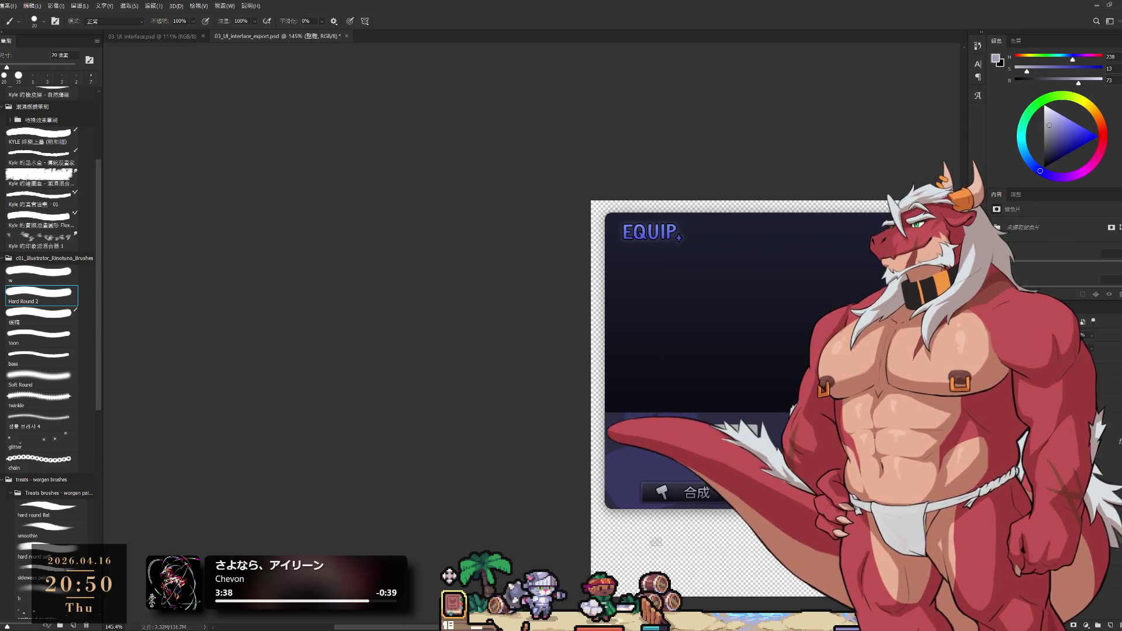
pyautogui.press('h')
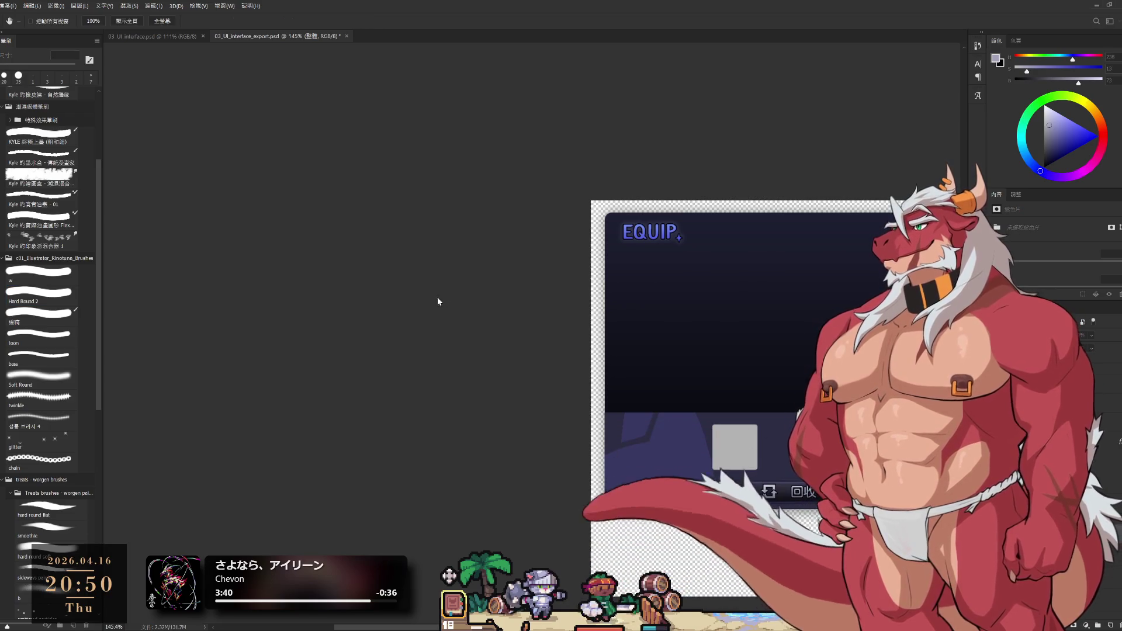
pyautogui.moveTo(461, 267); pyautogui.dragTo(356, 247)
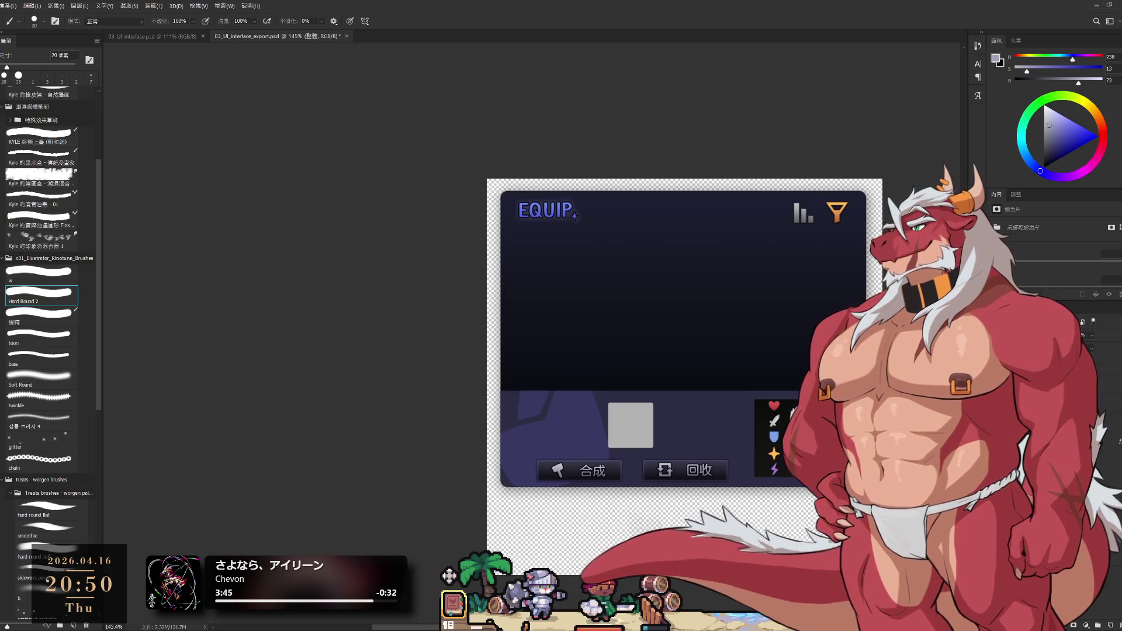
# Cycle through further background layers including the base layer's mask.
pyautogui.hotkey('alt', '[')
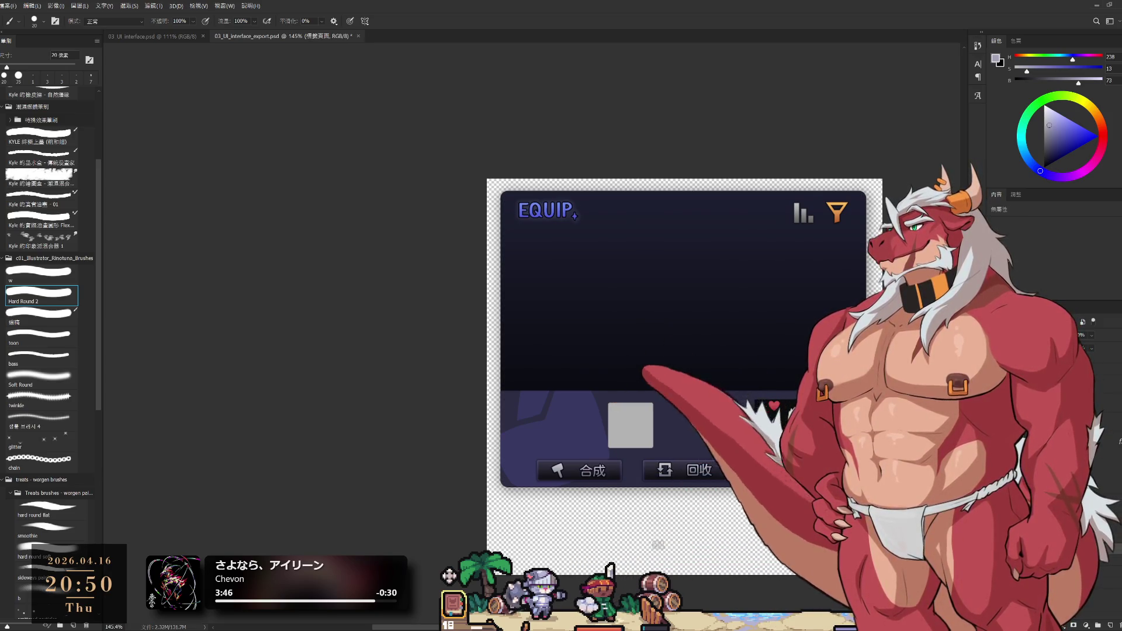
pyautogui.hotkey('alt', '[')
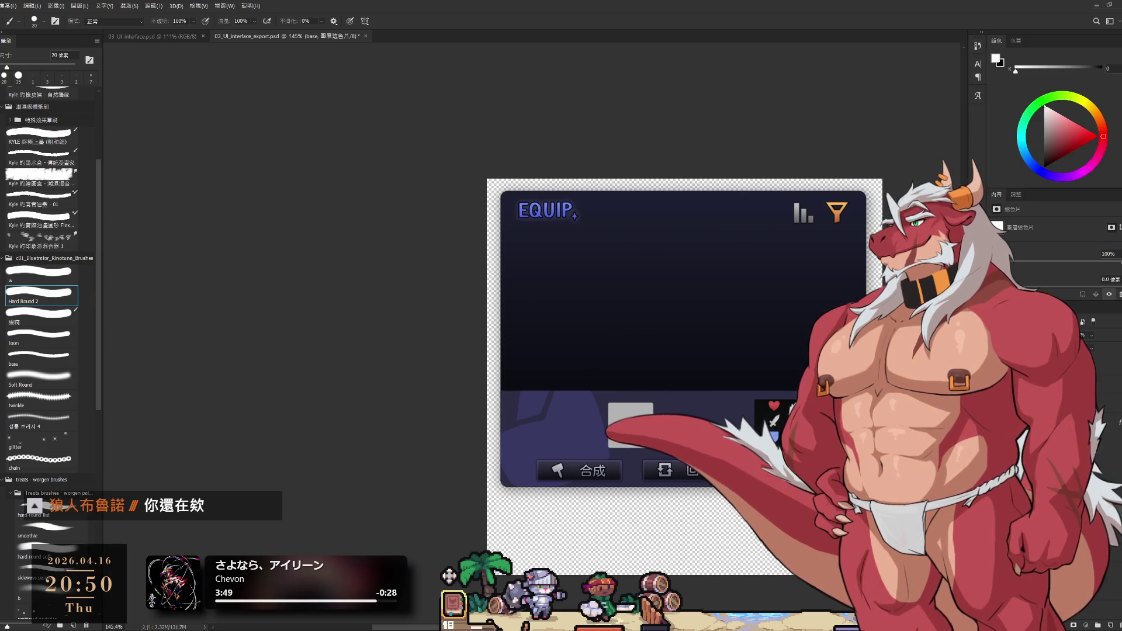
pyautogui.hotkey('alt', '[')
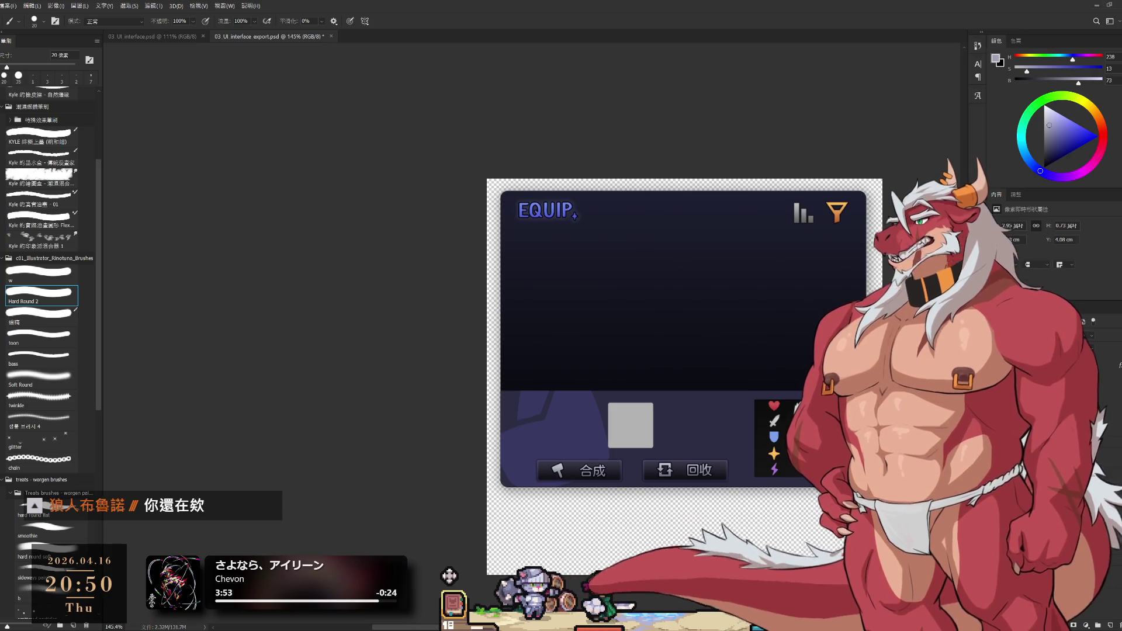
# Select the 矩形 3 shape layer, zoom in on the panel and flash the lower rectangle off and on.
pyautogui.hotkey('alt', '[')
pyautogui.hotkey('ctrl', '+')
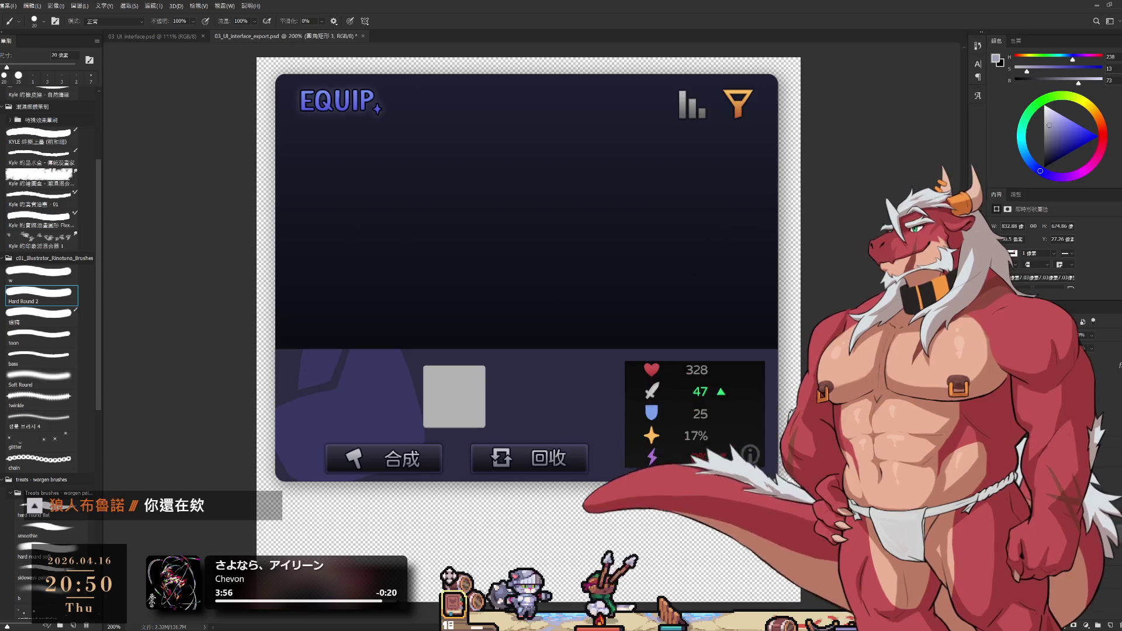
pyautogui.hotkey('ctrl', ',')
pyautogui.hotkey('ctrl', ',')
pyautogui.hotkey('ctrl', ',')
pyautogui.hotkey('ctrl', ',')
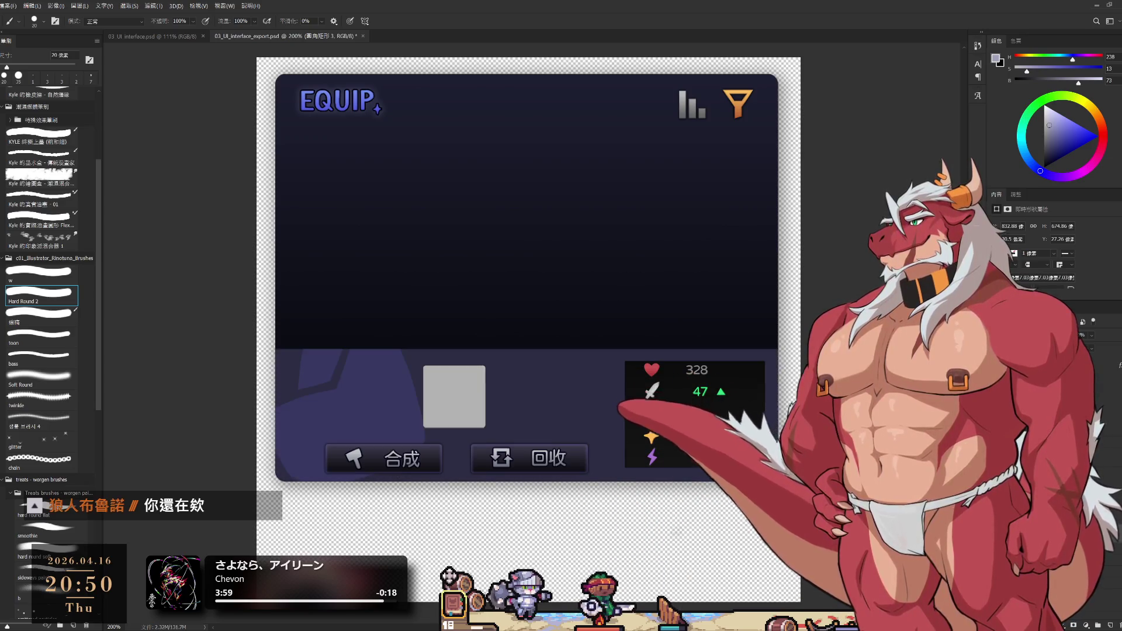
pyautogui.moveTo(630, 543); pyautogui.dragTo(672, 566)
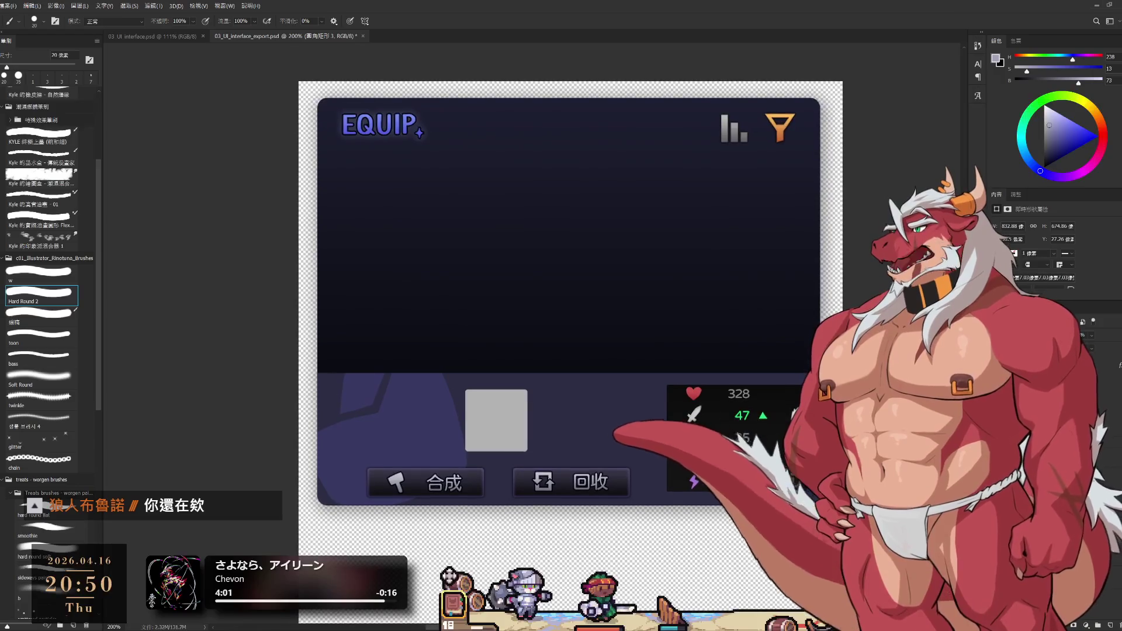
# Step to 圖層 5 and the base layer, flashing the dark EQUIP panel layer off and on.
pyautogui.hotkey('alt', '[')
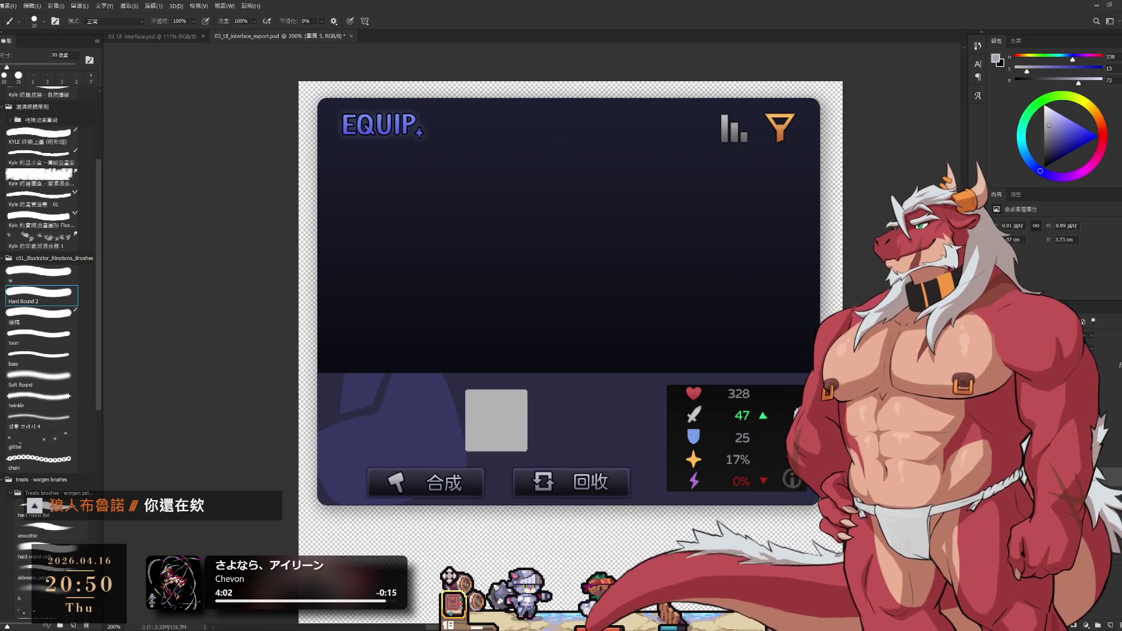
pyautogui.hotkey('alt', '[')
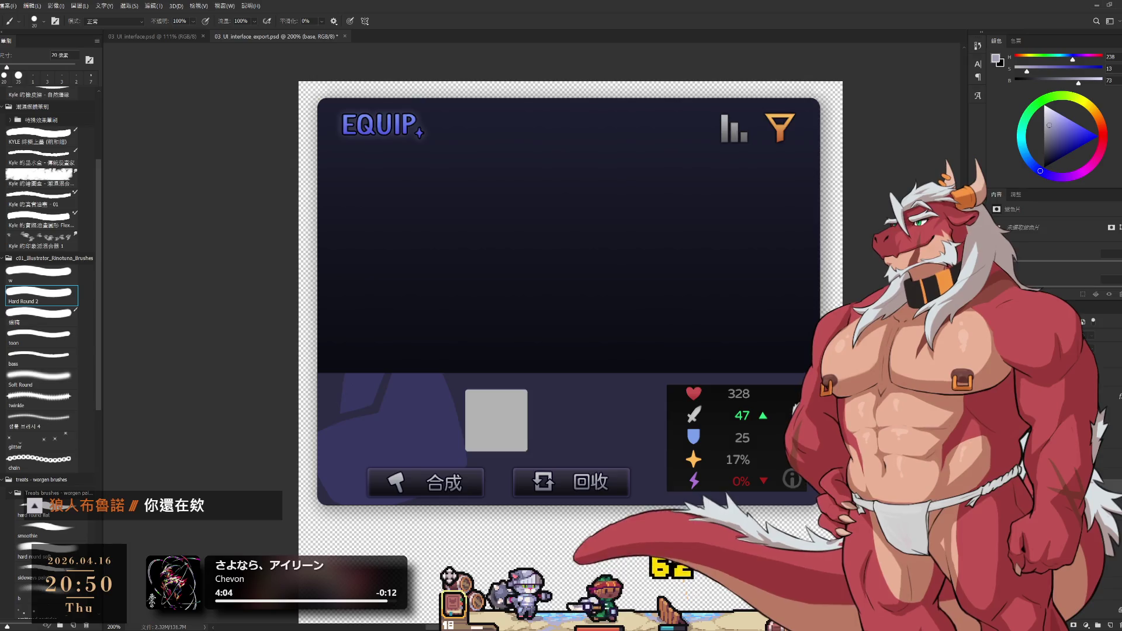
pyautogui.hotkey('ctrl', ',')
pyautogui.hotkey('ctrl', ',')
pyautogui.hotkey('ctrl', ',')
pyautogui.hotkey('ctrl', ',')
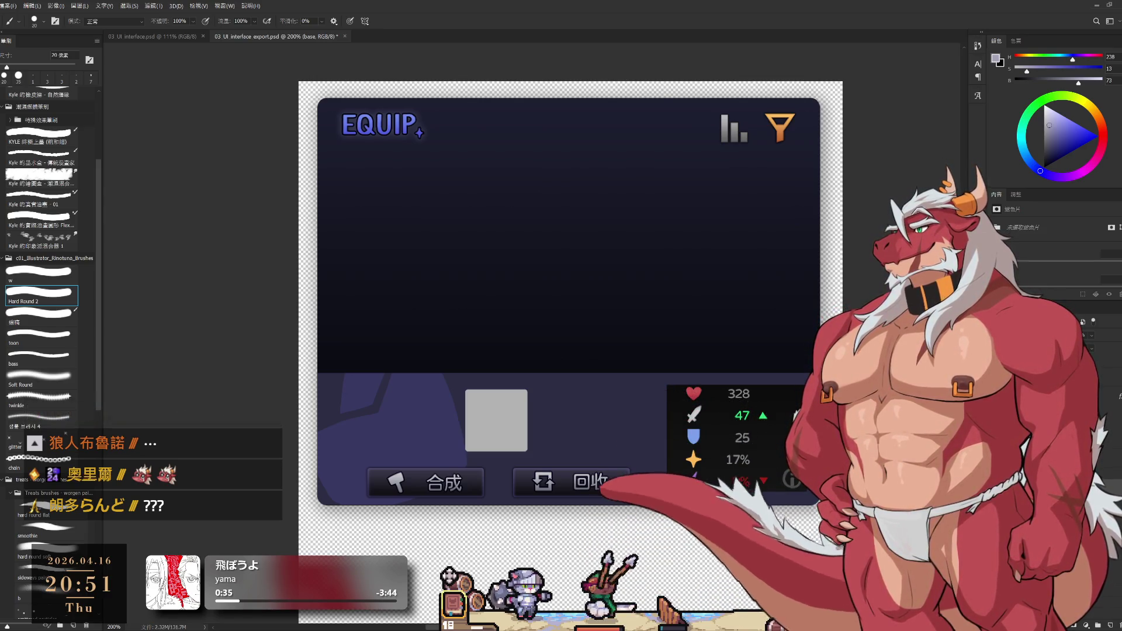
pyautogui.hotkey('ctrl', 'z')
pyautogui.hotkey('ctrl', 'shift', 'z')
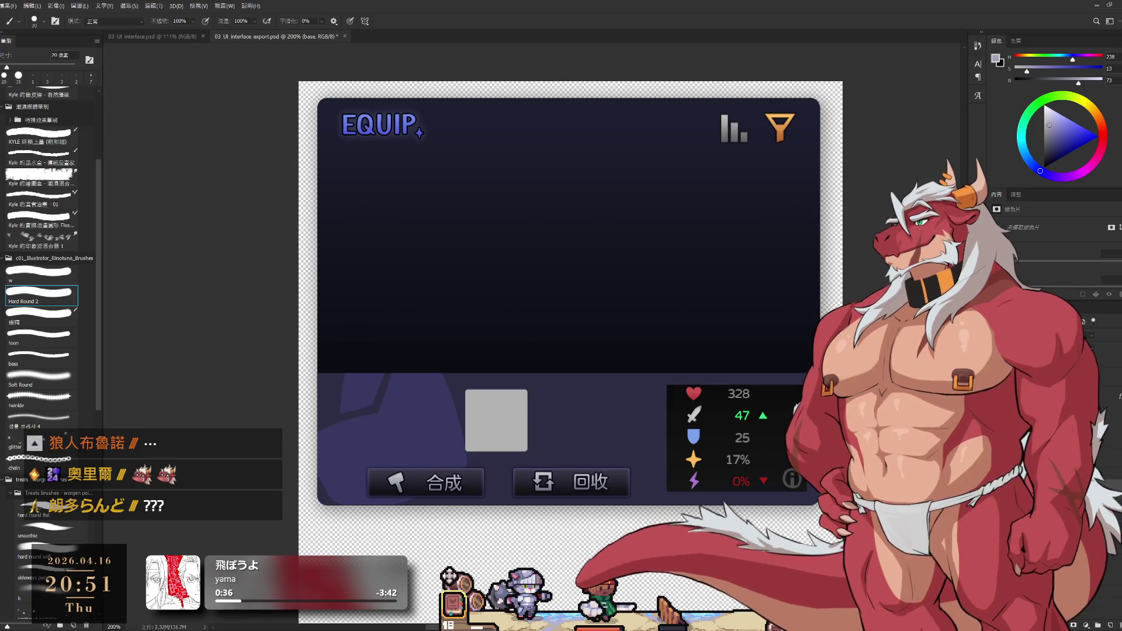
pyautogui.hotkey('ctrl', 'z')
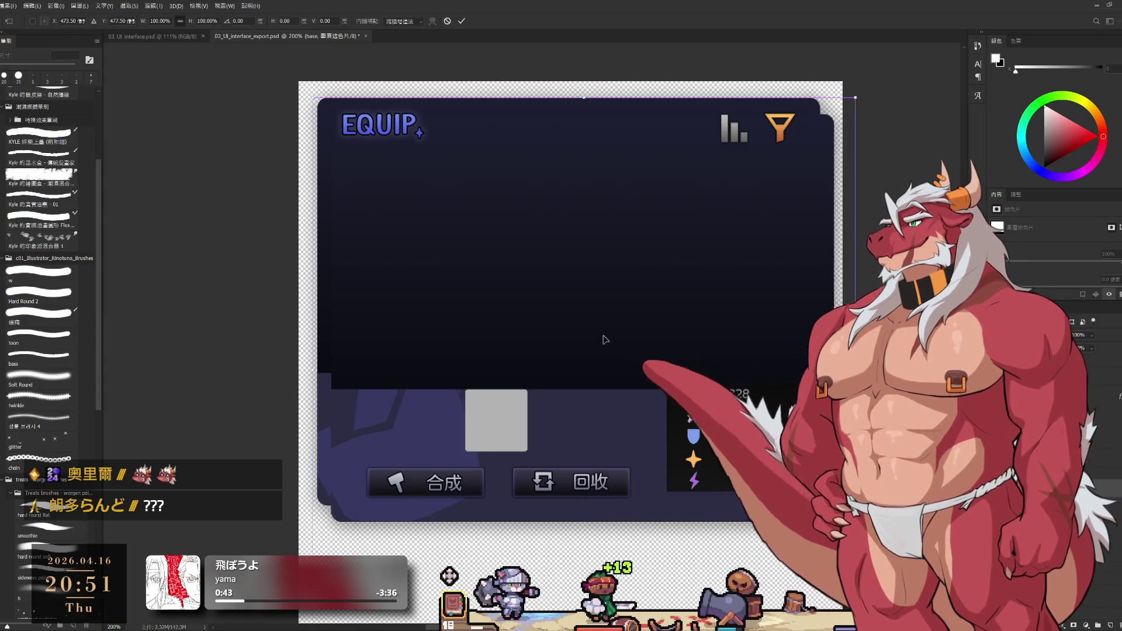
pyautogui.hotkey('ctrl', 'z')
pyautogui.hotkey('ctrl', 't')
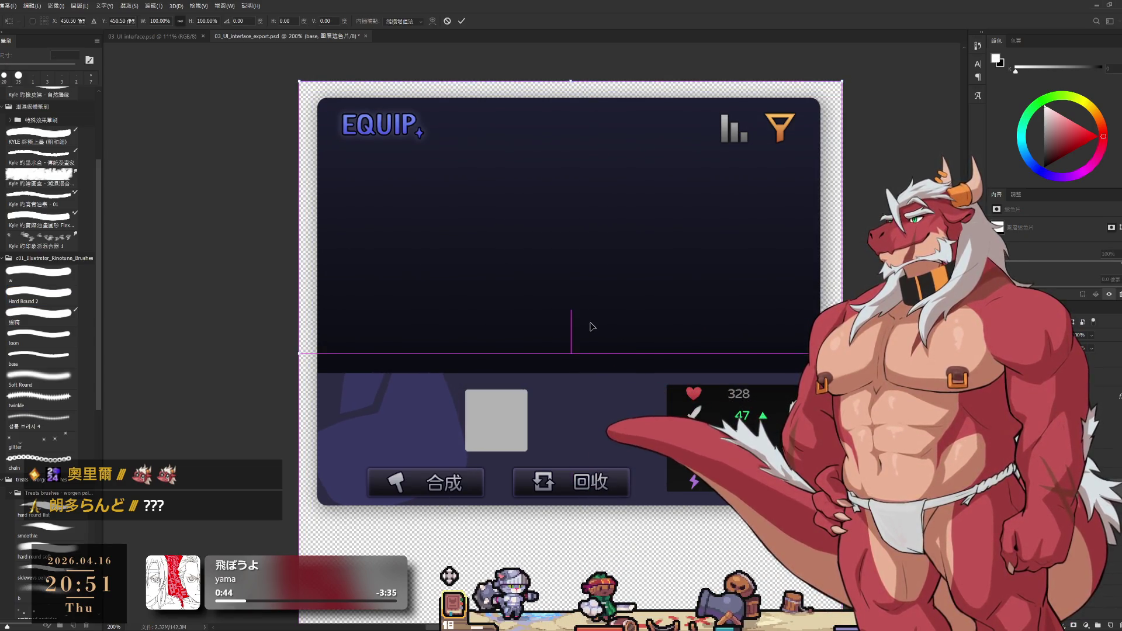
pyautogui.moveTo(592, 326); pyautogui.dragTo(588, 326)
pyautogui.click(461, 21)
pyautogui.press('b')
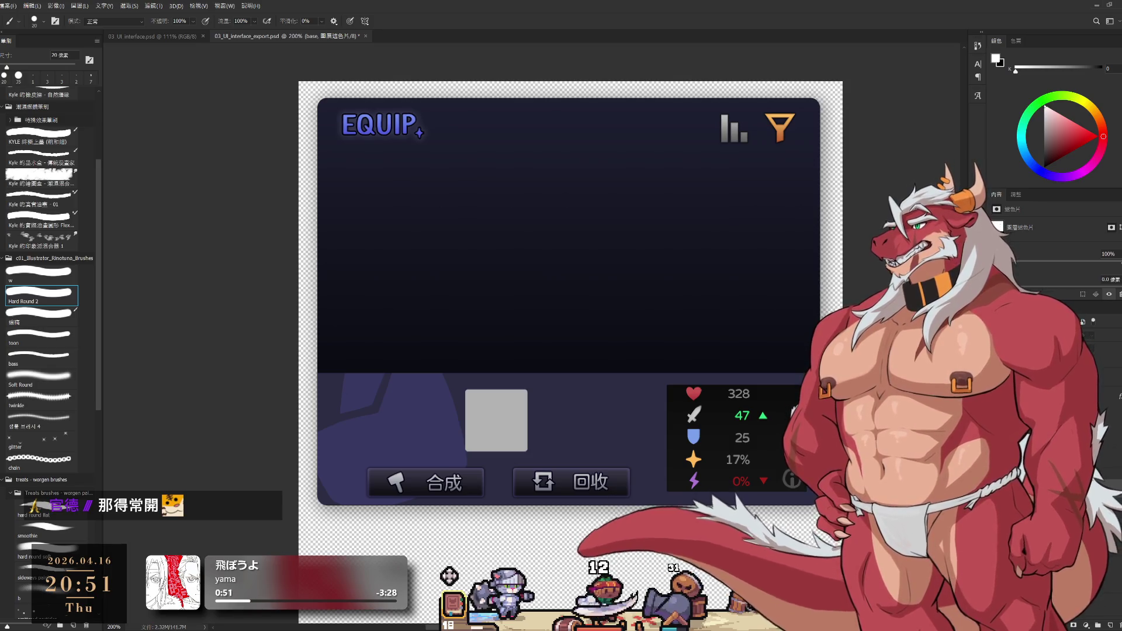
pyautogui.press('Delete')
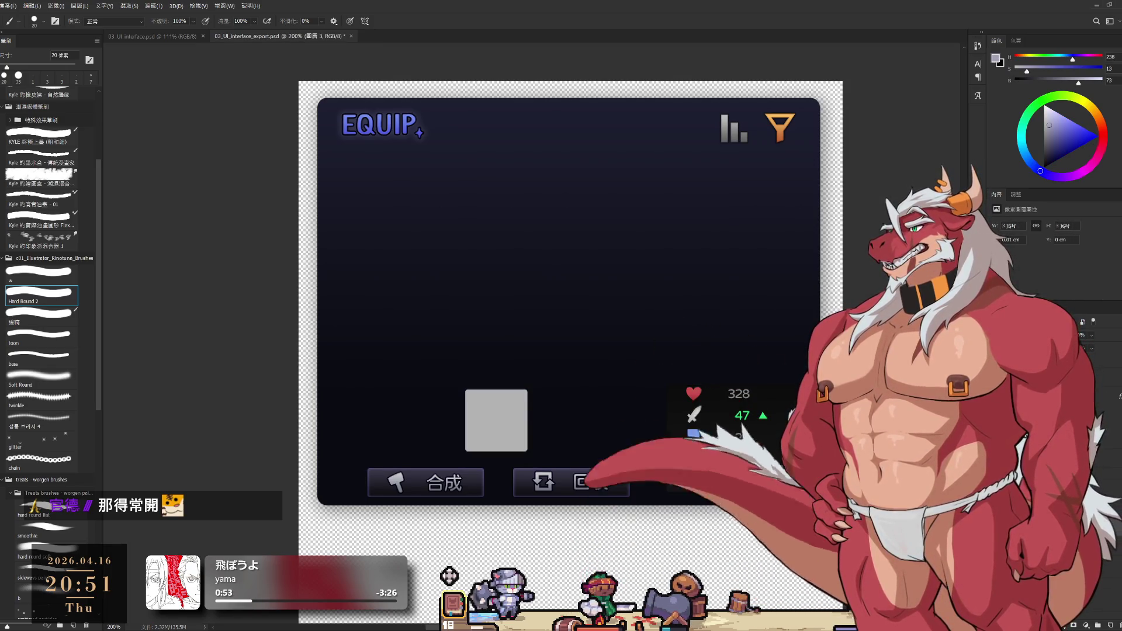
pyautogui.press('Delete')
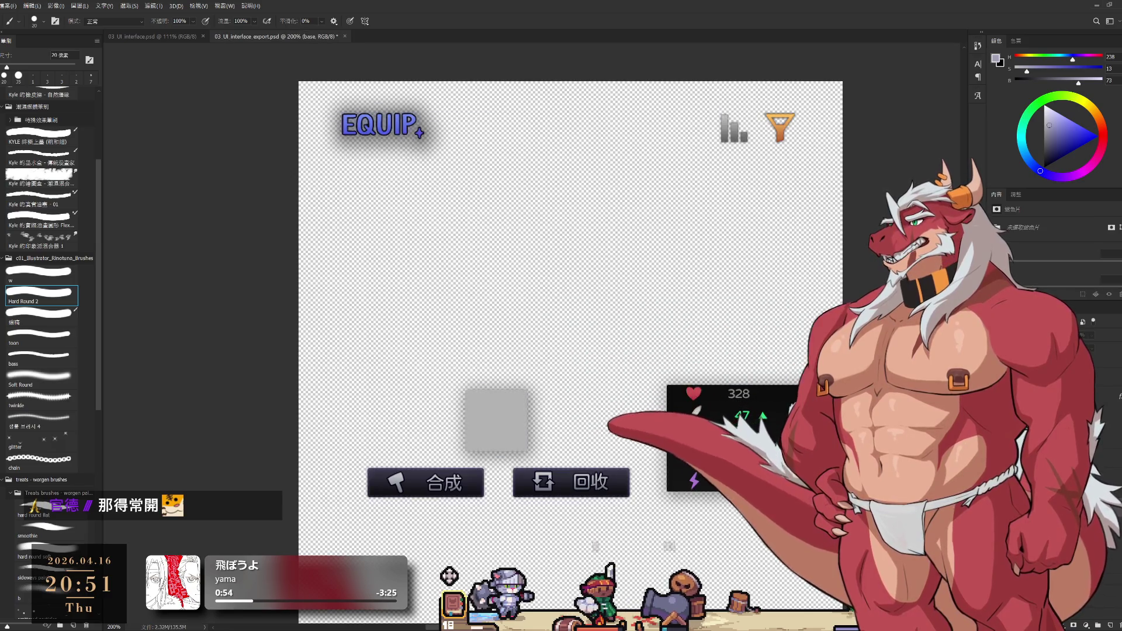
pyautogui.hotkey('ctrl', 'z')
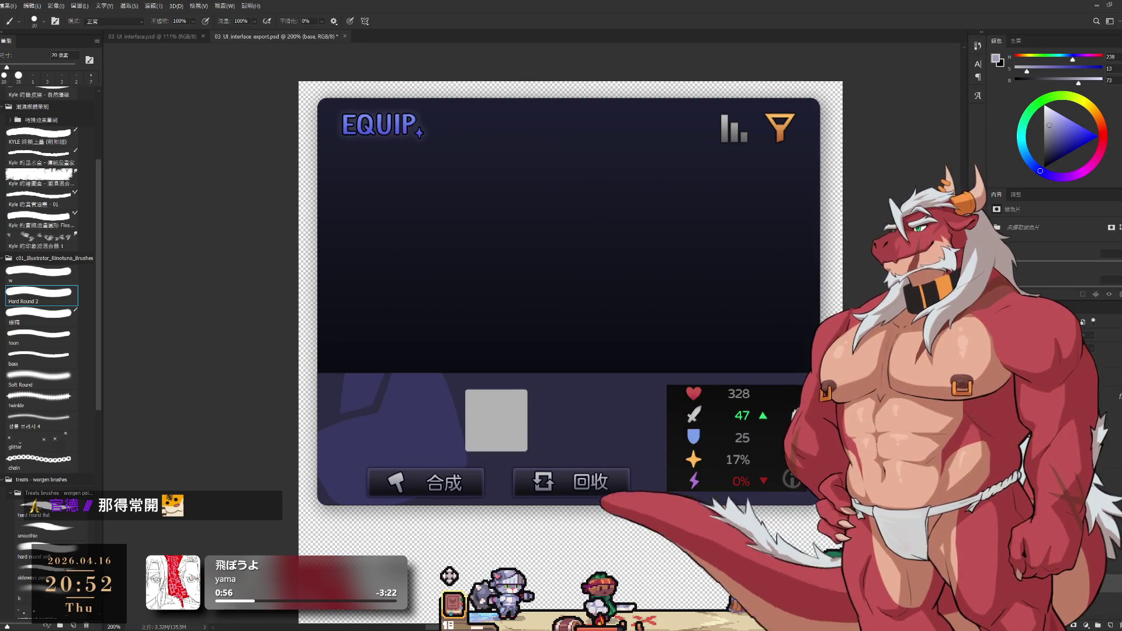
pyautogui.press('Delete')
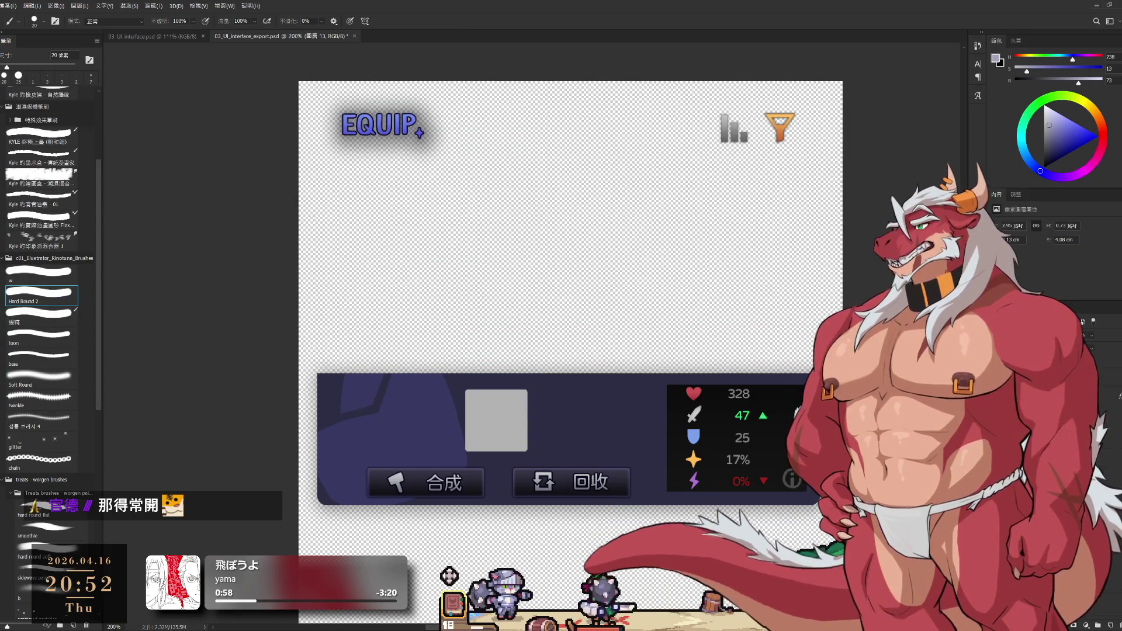
pyautogui.hotkey('alt', '[')
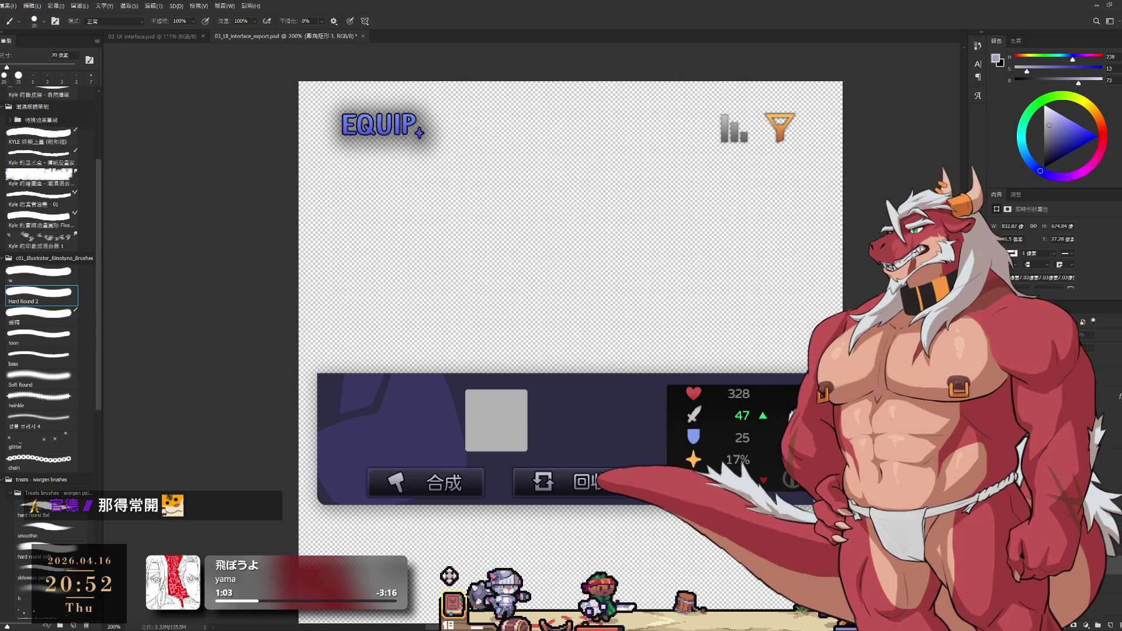
pyautogui.hotkey('alt', '[')
pyautogui.hotkey('ctrl', 'z')
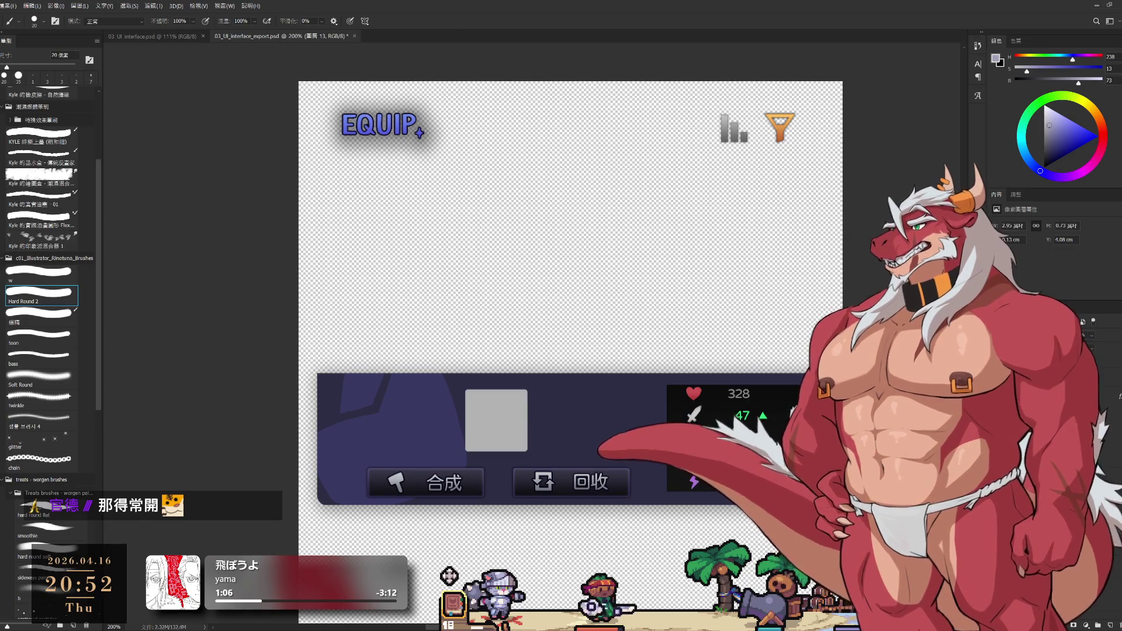
pyautogui.hotkey('ctrl', 'z')
pyautogui.hotkey('ctrl', 'z')
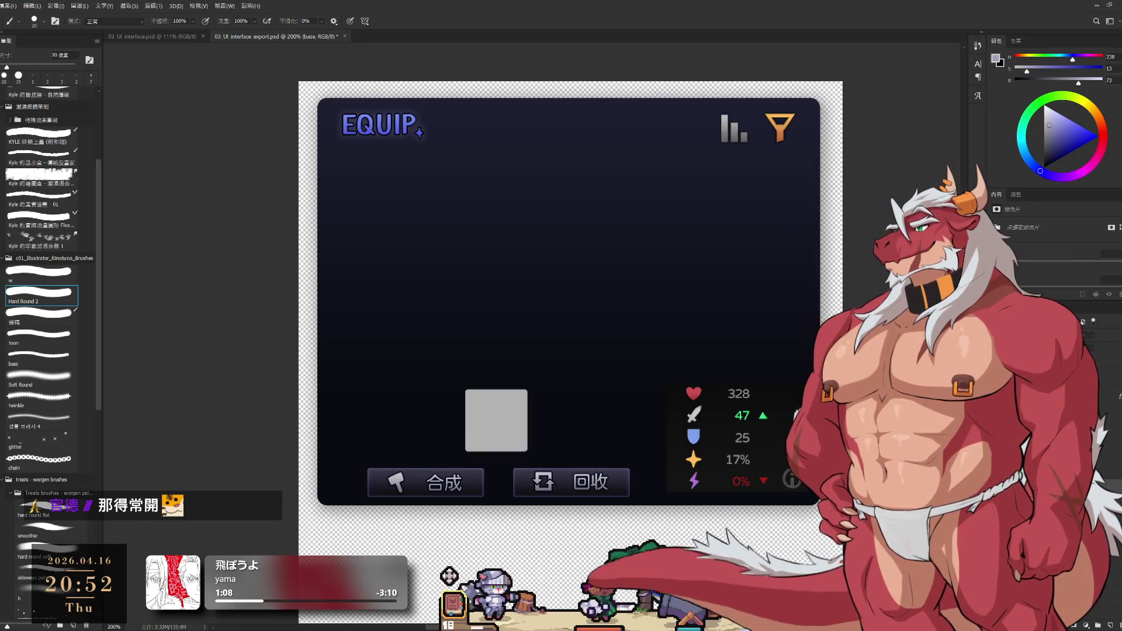
pyautogui.hotkey('ctrl', 'z')
pyautogui.hotkey('ctrl', 'shift', 'z')
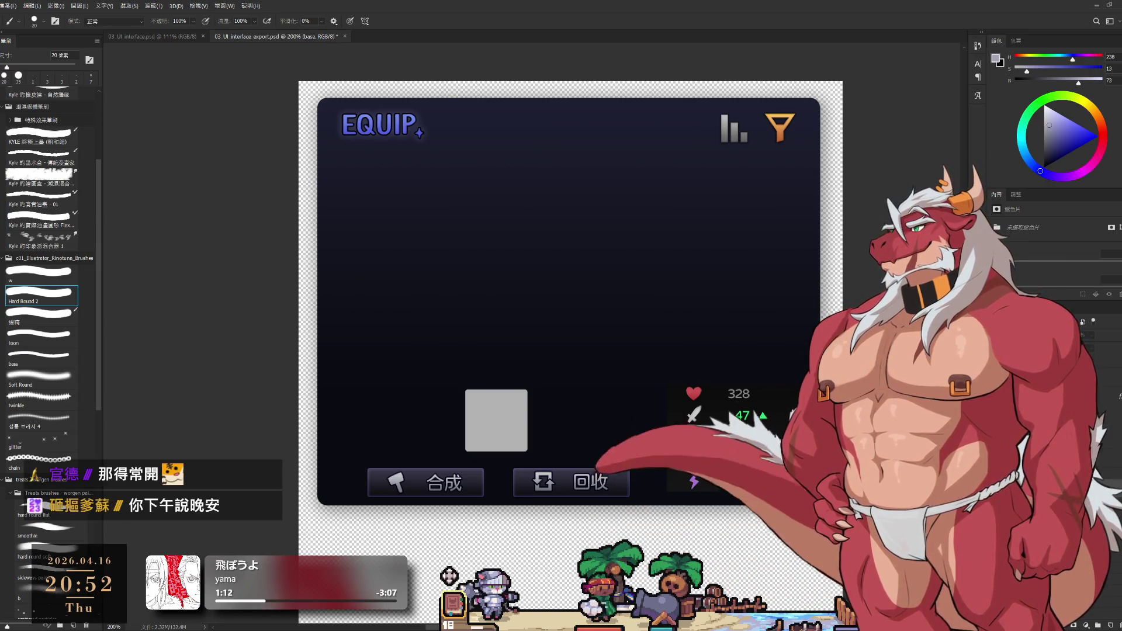
pyautogui.hotkey('ctrl', 'z')
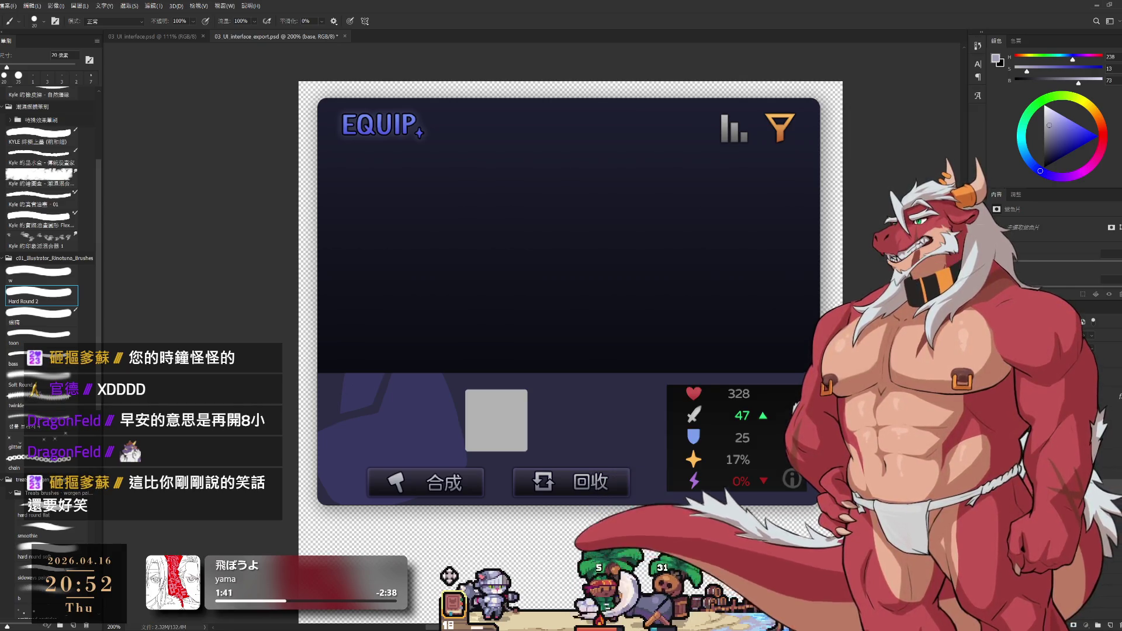
pyautogui.hotkey('alt', '[')
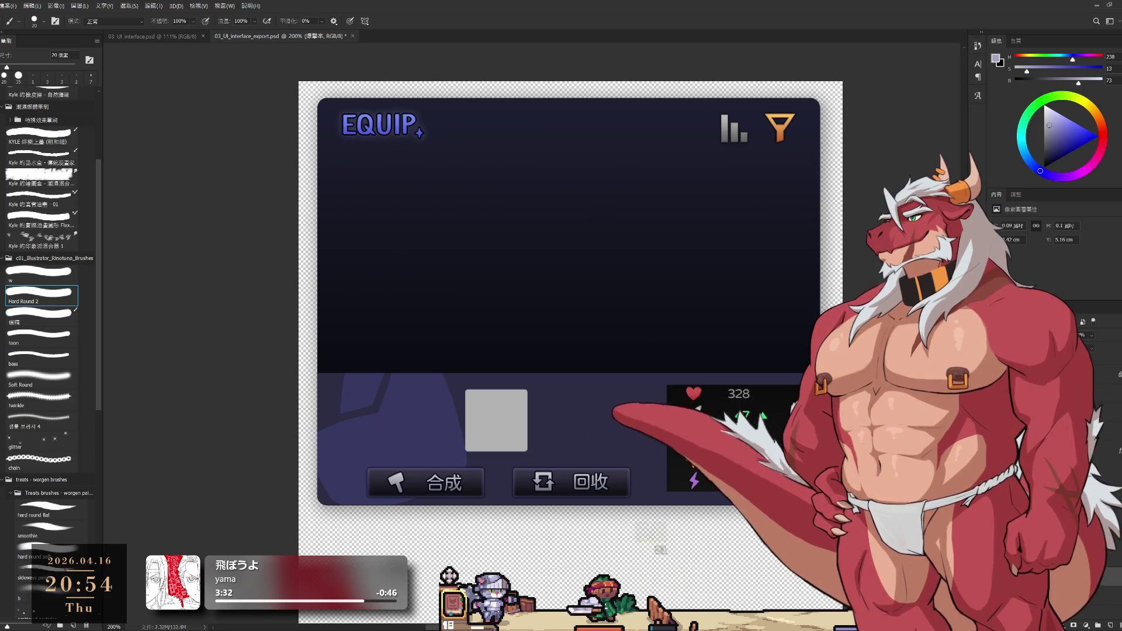
# Select the eq_icon_cnt, 道具 and eq_icon_spd layers in turn.
pyautogui.press('Return')
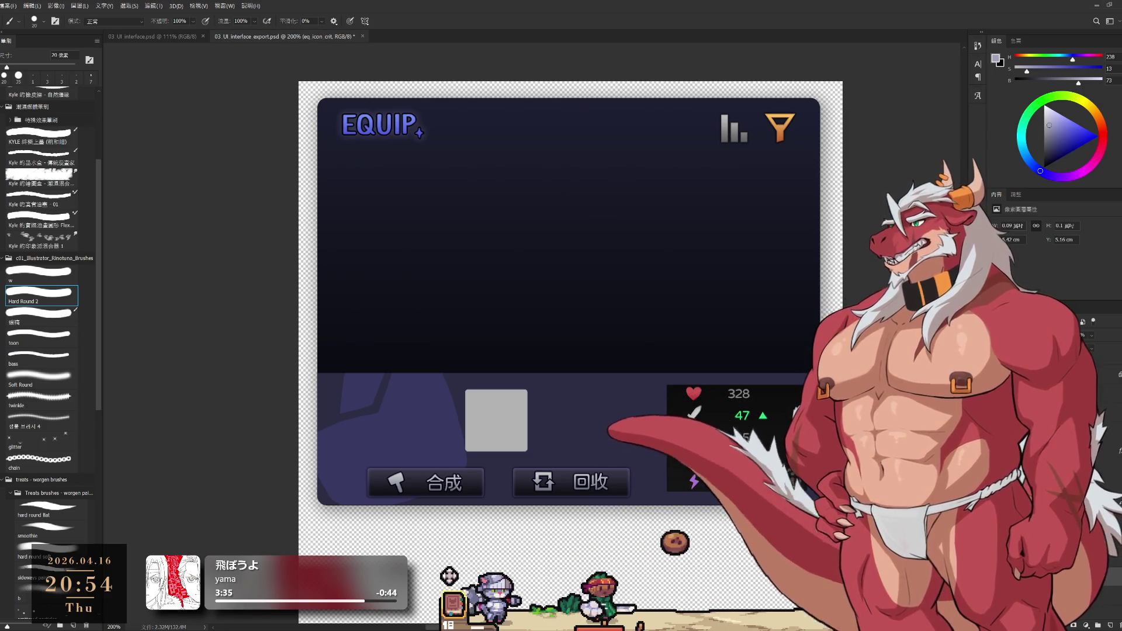
pyautogui.click(1102, 607)
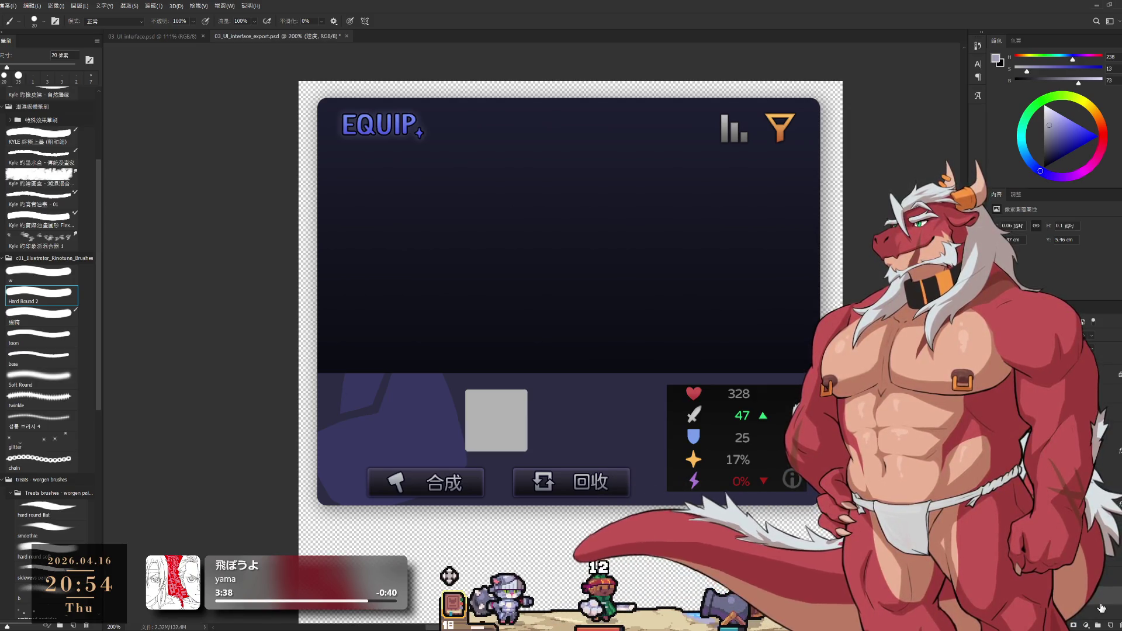
pyautogui.click(1102, 606)
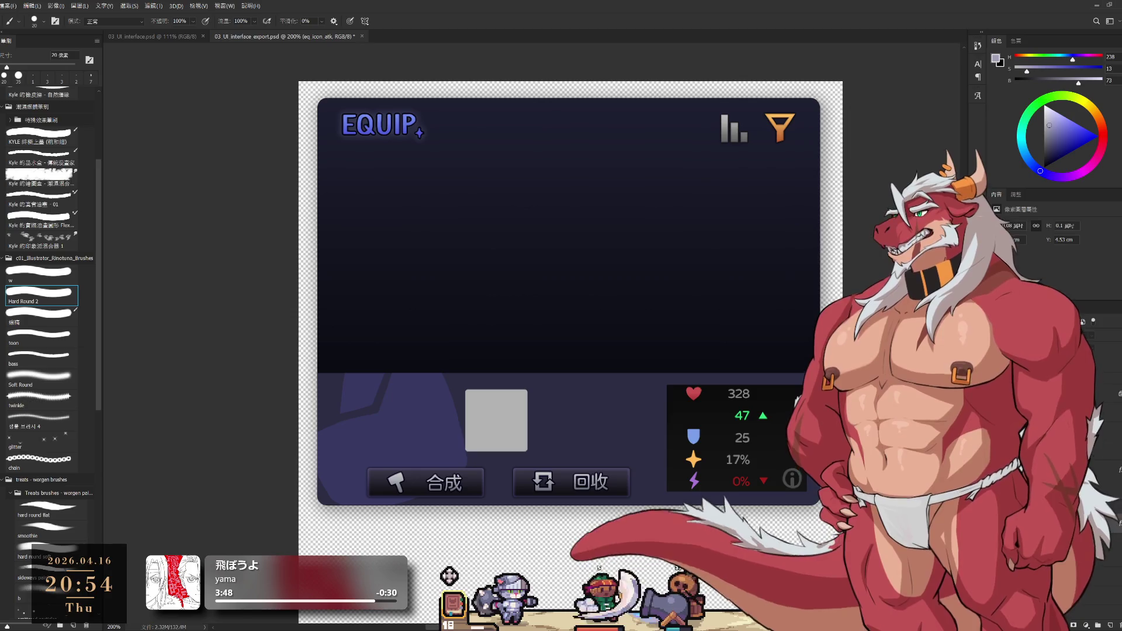
# Zoom in on the heart and sword stat icons, zoom back out, and move to icon_status_detail.
pyautogui.moveTo(751, 451); pyautogui.dragTo(771, 453)
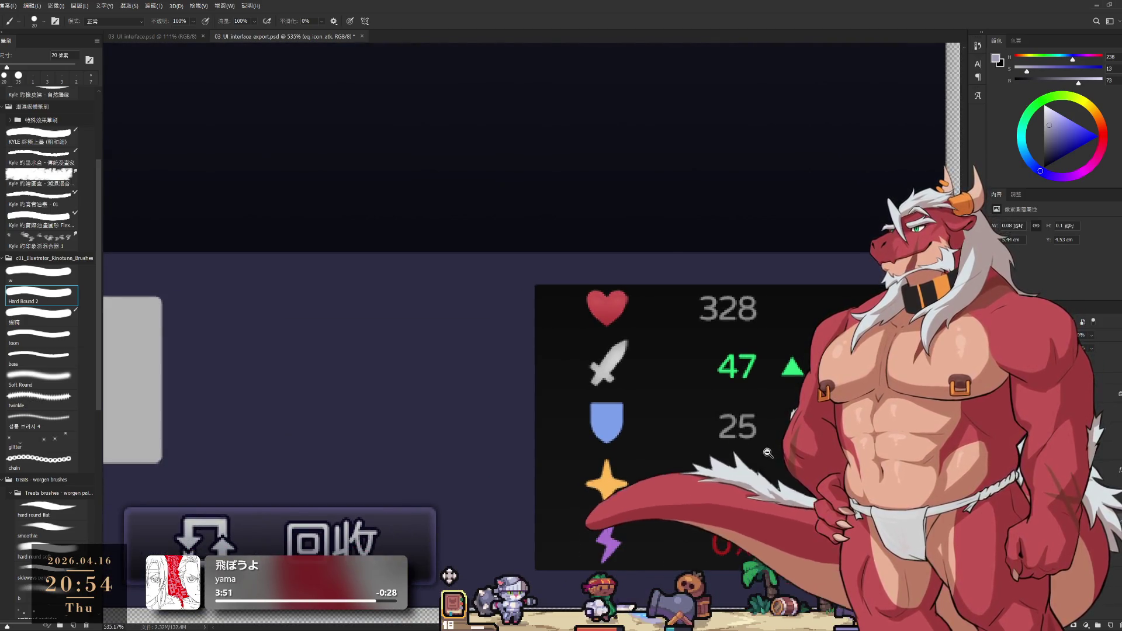
pyautogui.moveTo(612, 309); pyautogui.dragTo(766, 358)
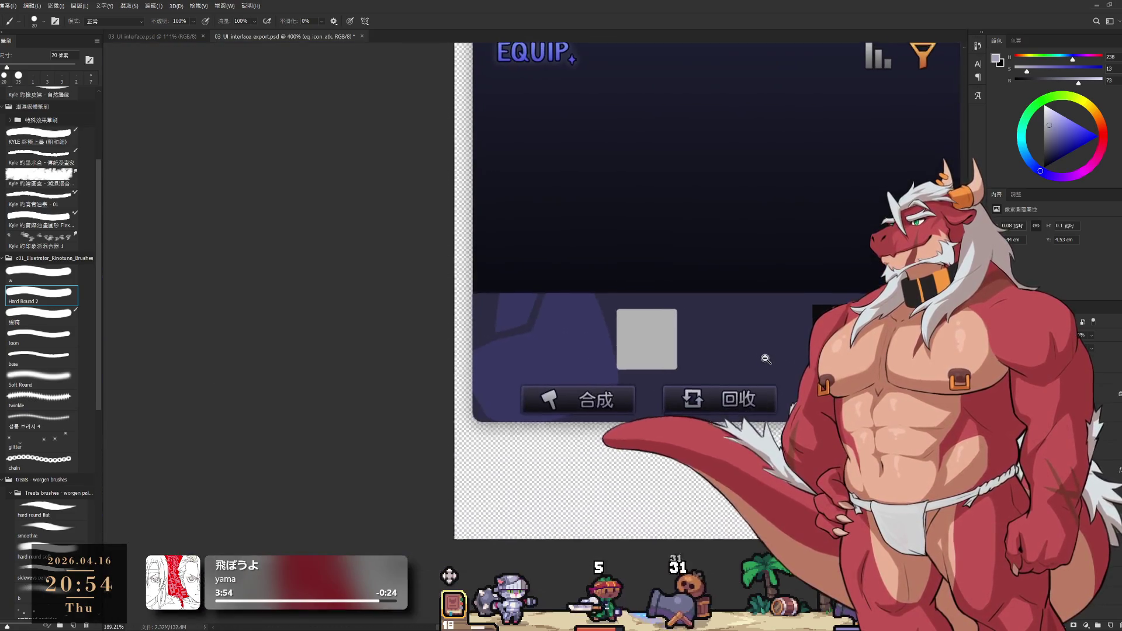
pyautogui.click(765, 359)
pyautogui.scroll(2, 754, 452)
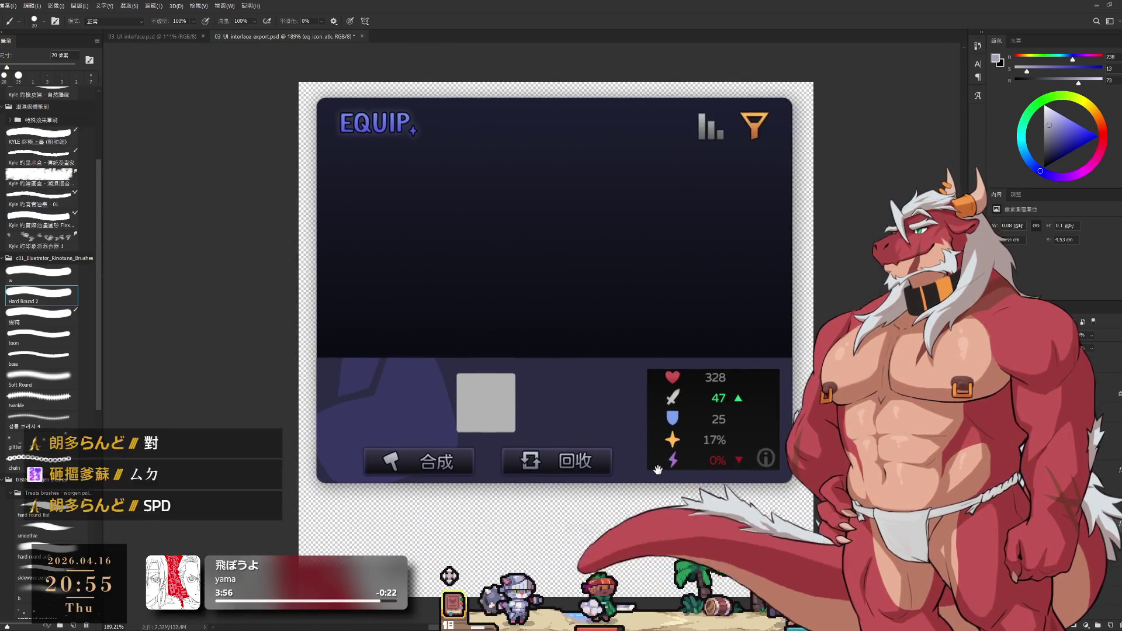
pyautogui.scroll(2, 755, 452)
pyautogui.scroll(2, 755, 453)
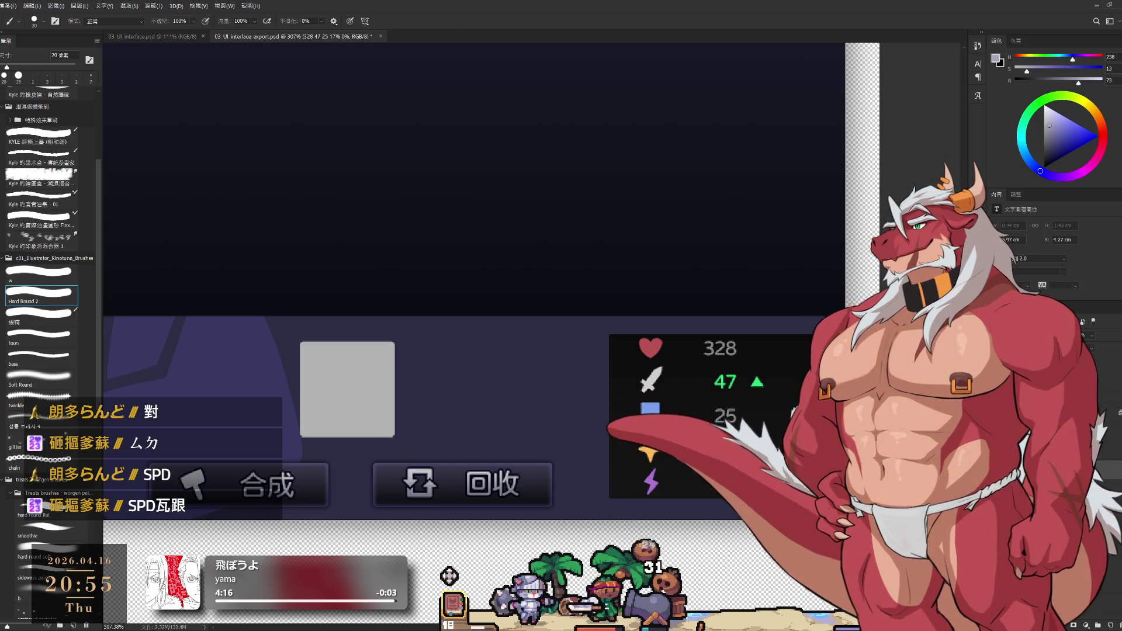
pyautogui.scroll(-1, 633, 397)
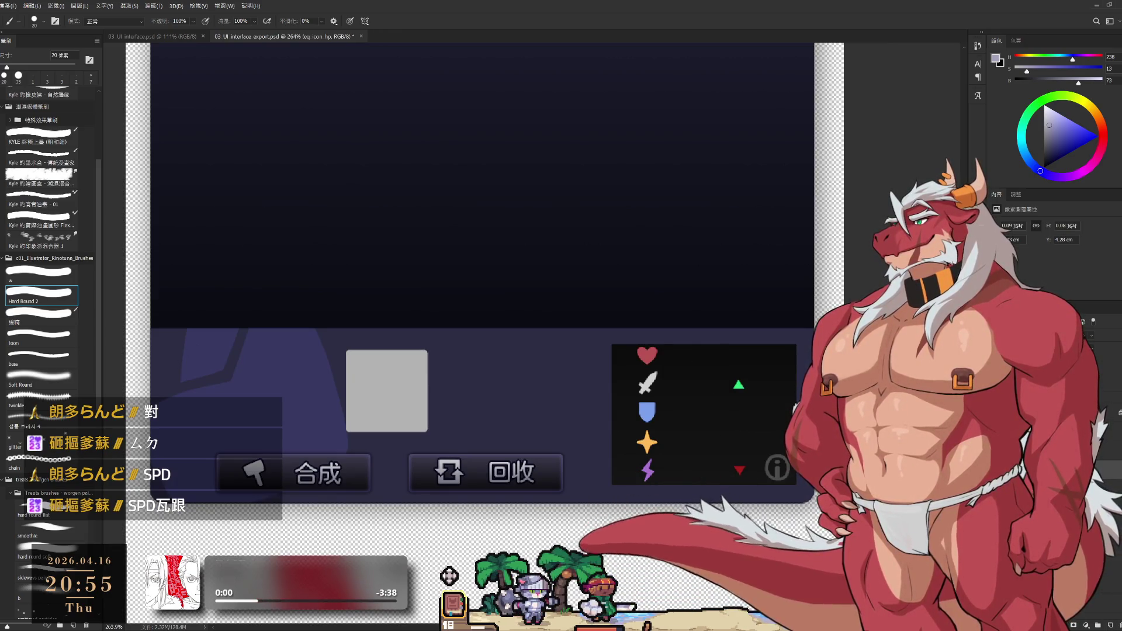
pyautogui.hotkey('alt', '[')
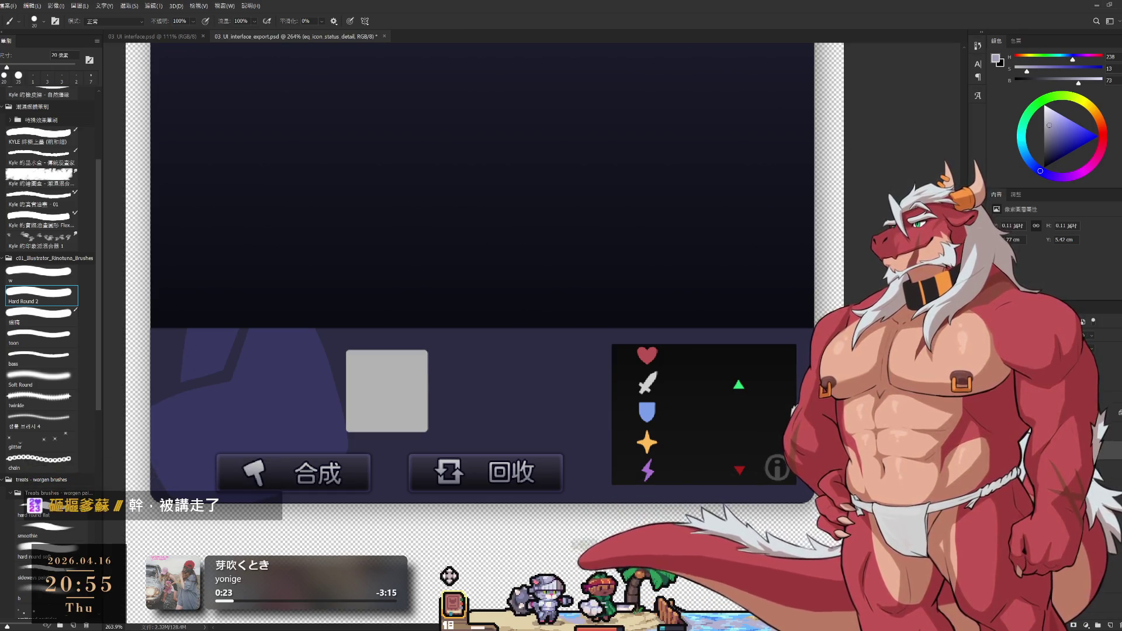
pyautogui.hotkey('alt', '[')
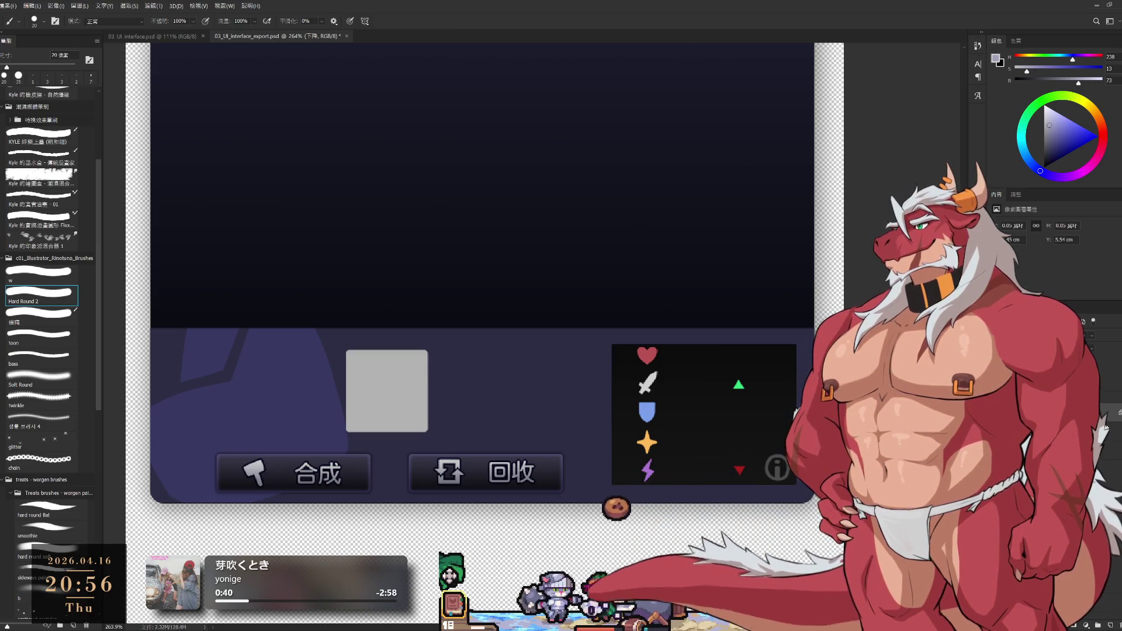
pyautogui.hotkey('alt', '[')
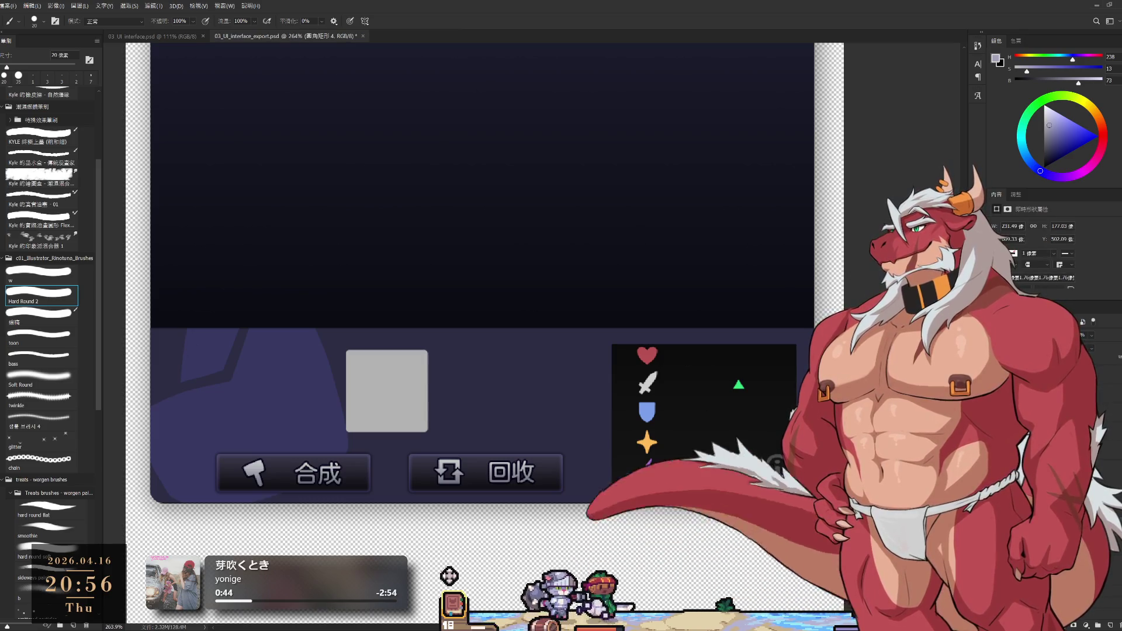
pyautogui.hotkey('alt', '[')
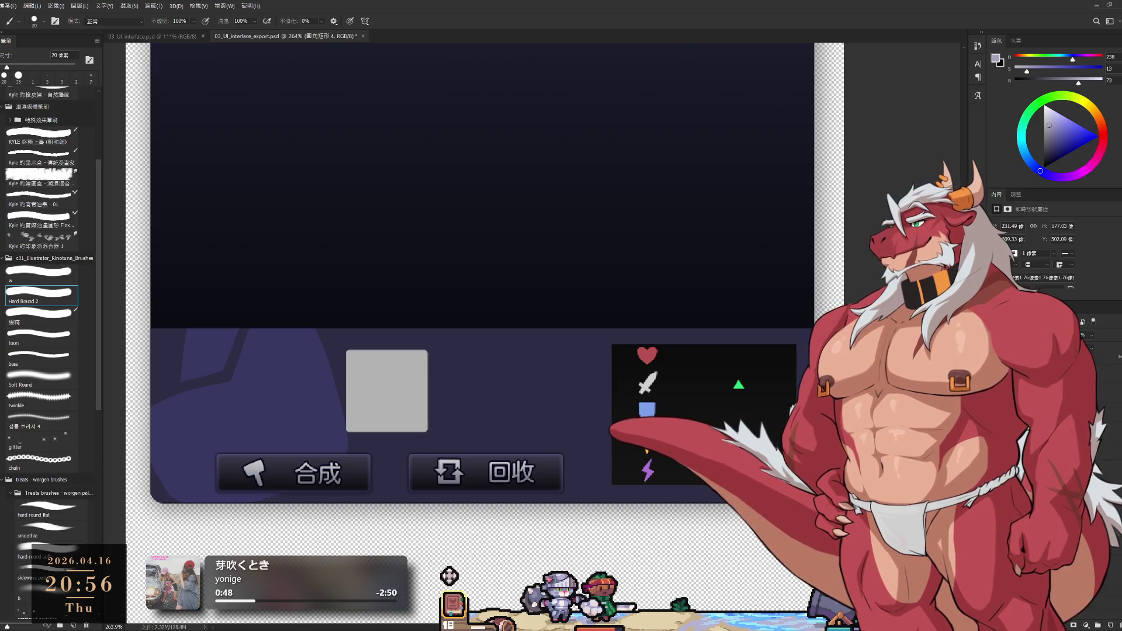
# Free-transform the dark stats box, extending its top and bottom edges, and commit the new size.
pyautogui.hotkey('ctrl', 't')
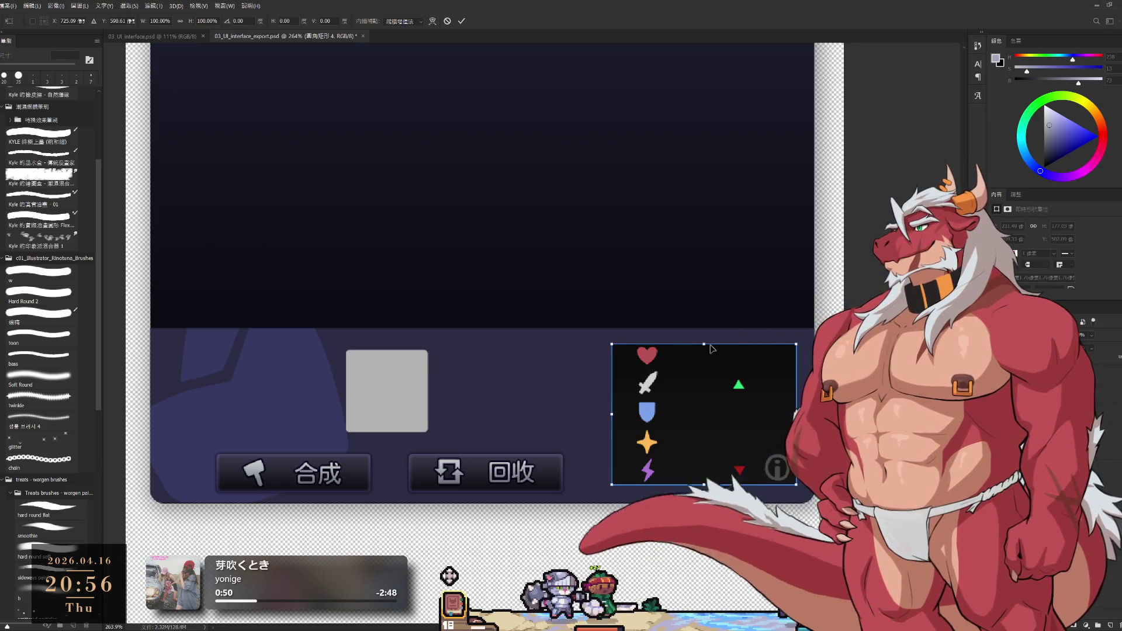
pyautogui.moveTo(704, 343); pyautogui.dragTo(703, 340)
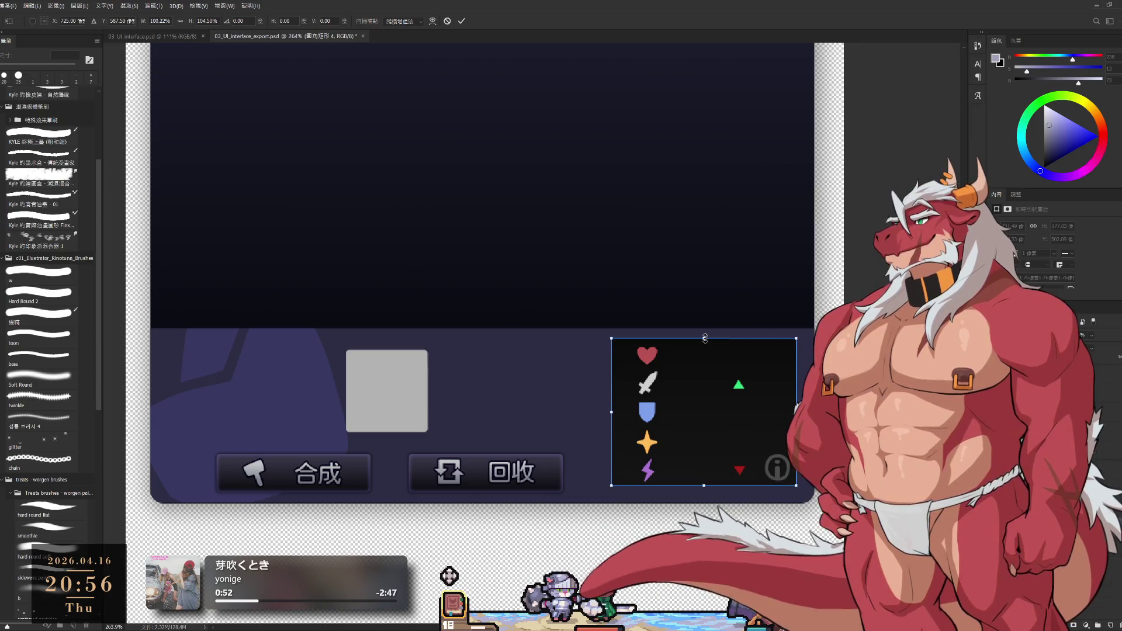
pyautogui.moveTo(700, 482); pyautogui.dragTo(703, 489)
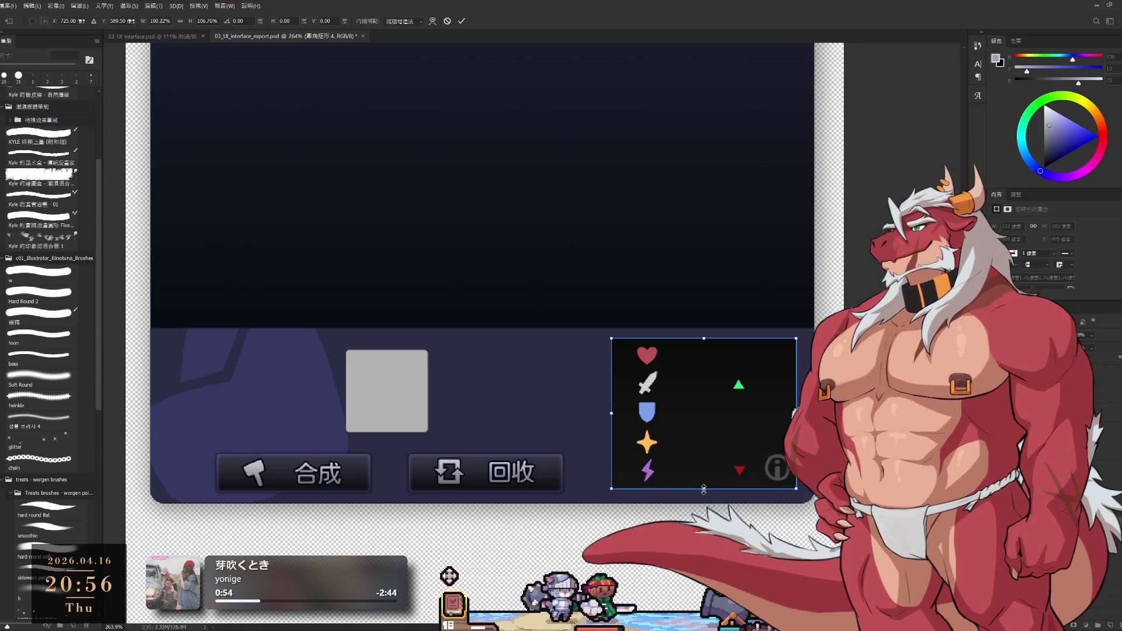
pyautogui.moveTo(703, 338); pyautogui.dragTo(702, 337)
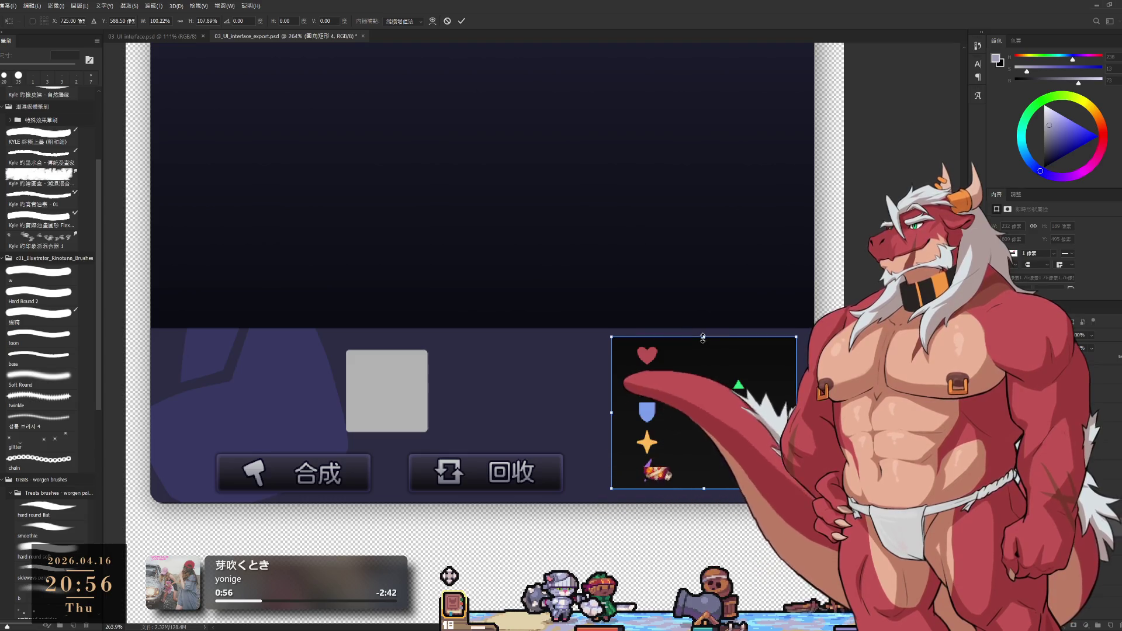
pyautogui.click(460, 20)
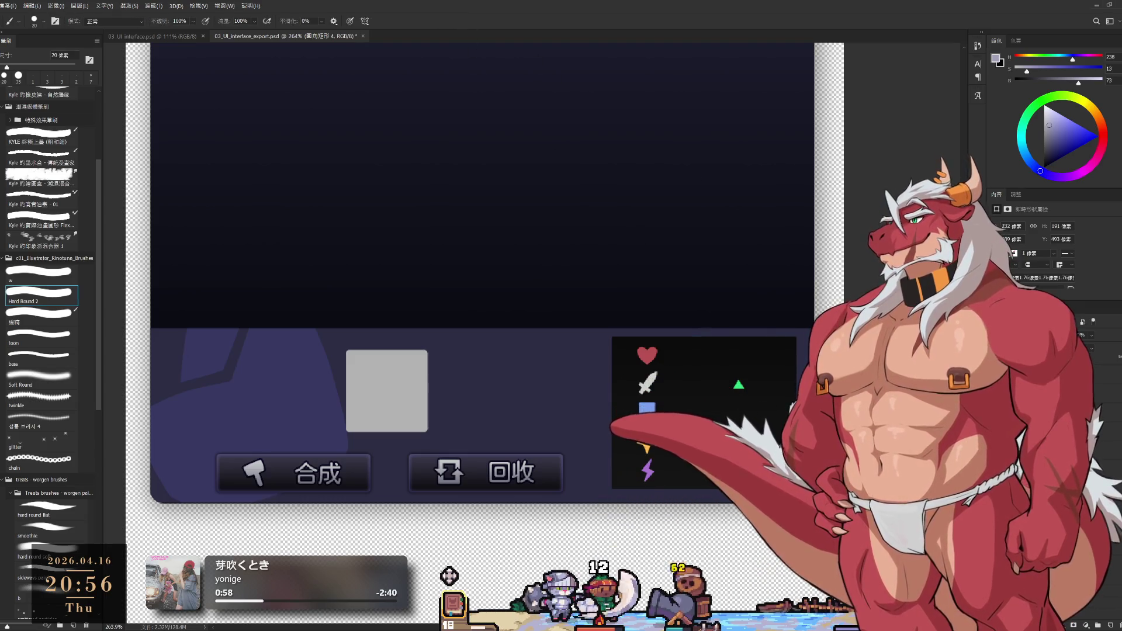
pyautogui.scroll(-3, 711, 277)
pyautogui.scroll(-2, 710, 278)
pyautogui.scroll(2, 710, 278)
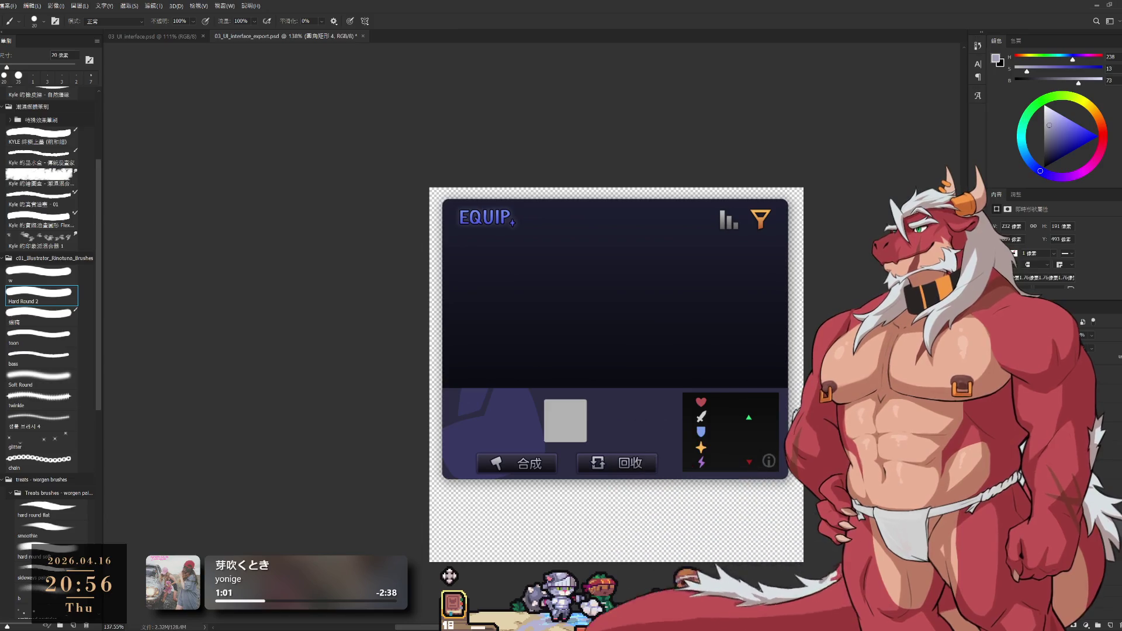
pyautogui.scroll(-1, 836, 463)
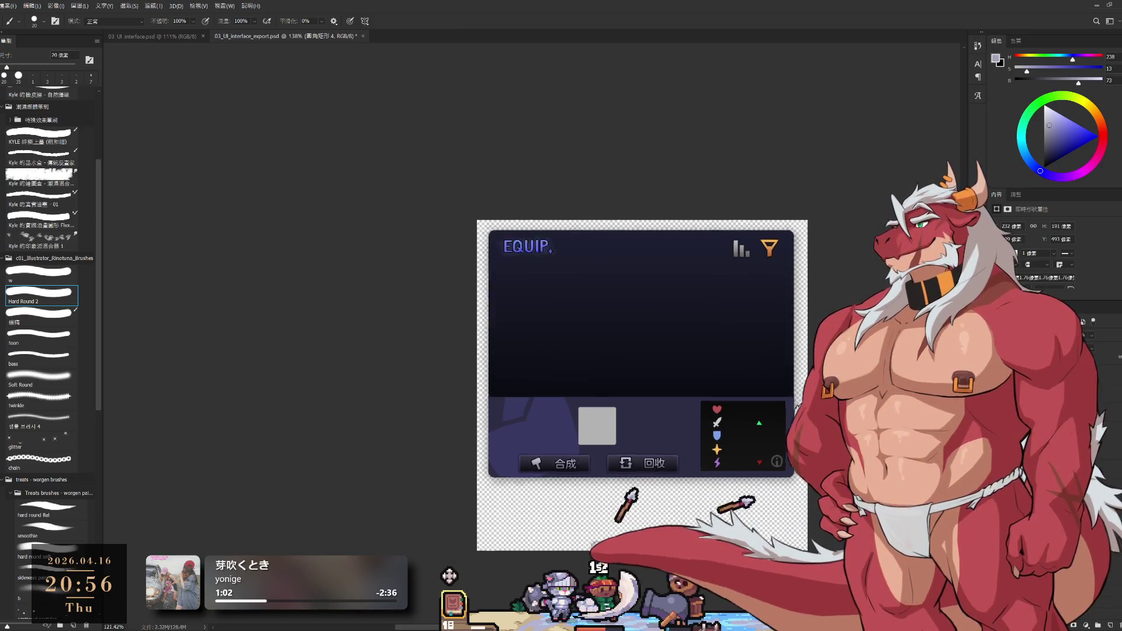
pyautogui.scroll(1, 836, 464)
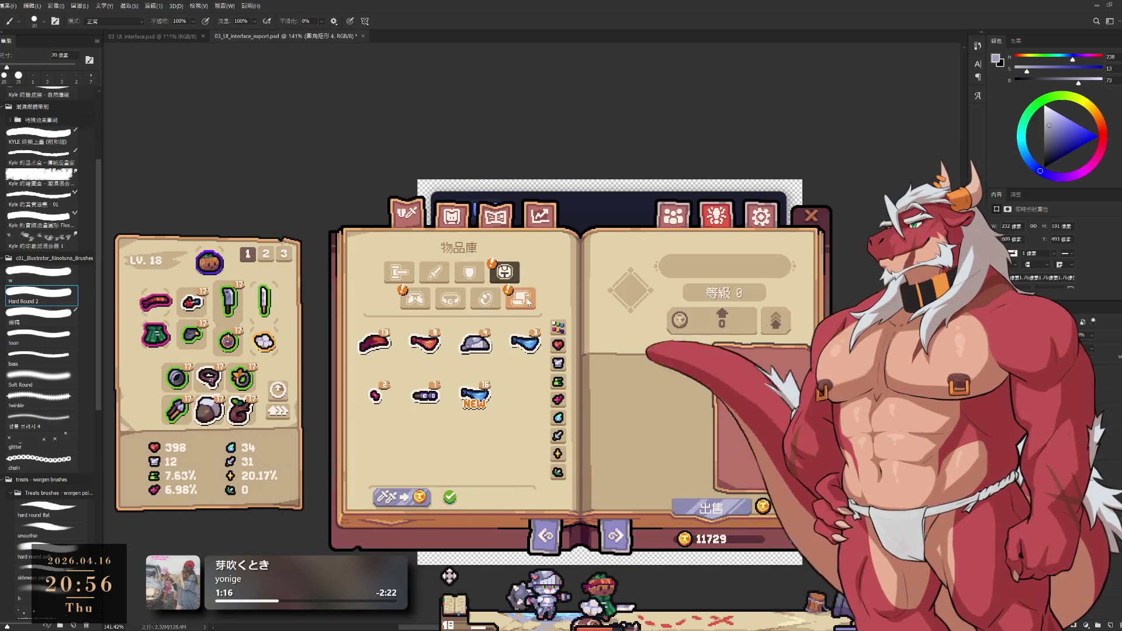
# Sell the blue mask, equip the NEW mask and view the equipped gold belt's details.
pyautogui.click(697, 509)
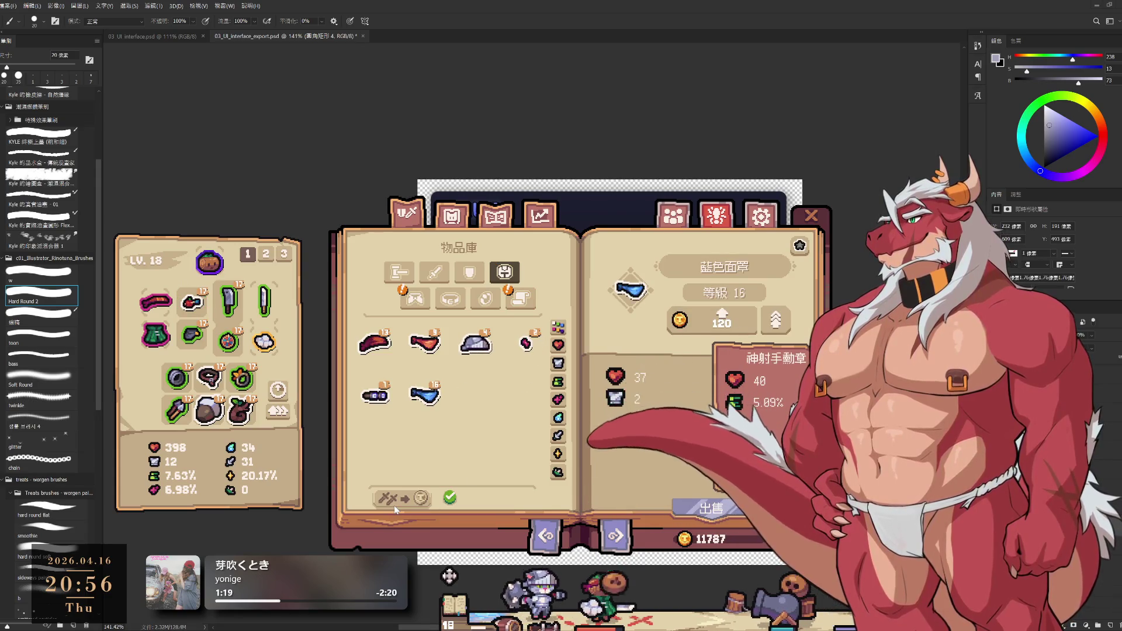
pyautogui.click(415, 298)
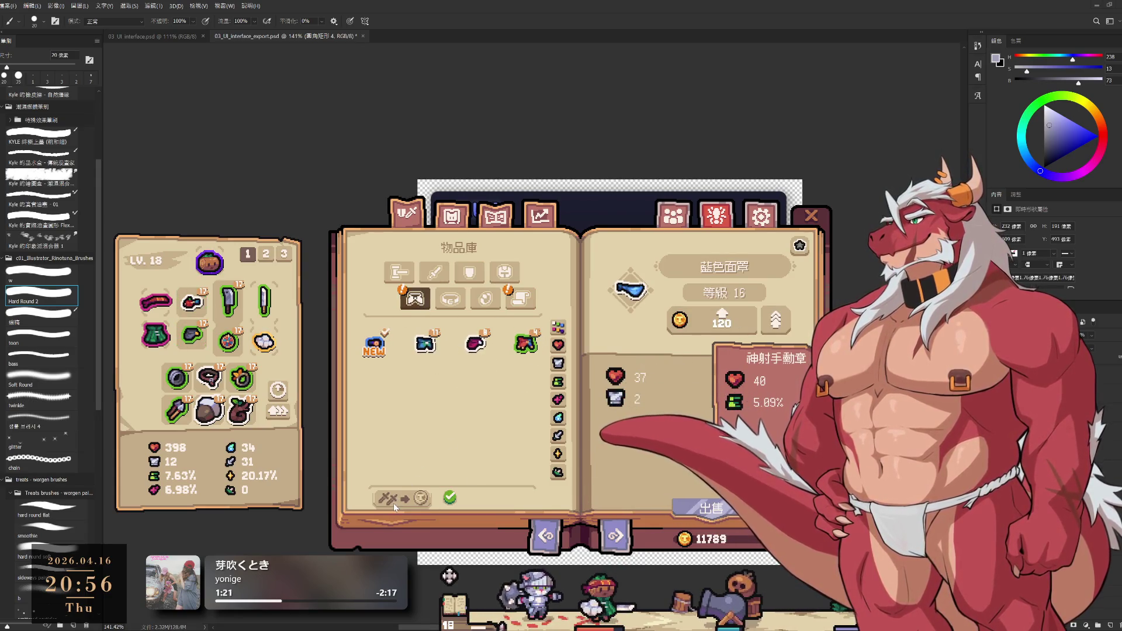
pyautogui.click(374, 343)
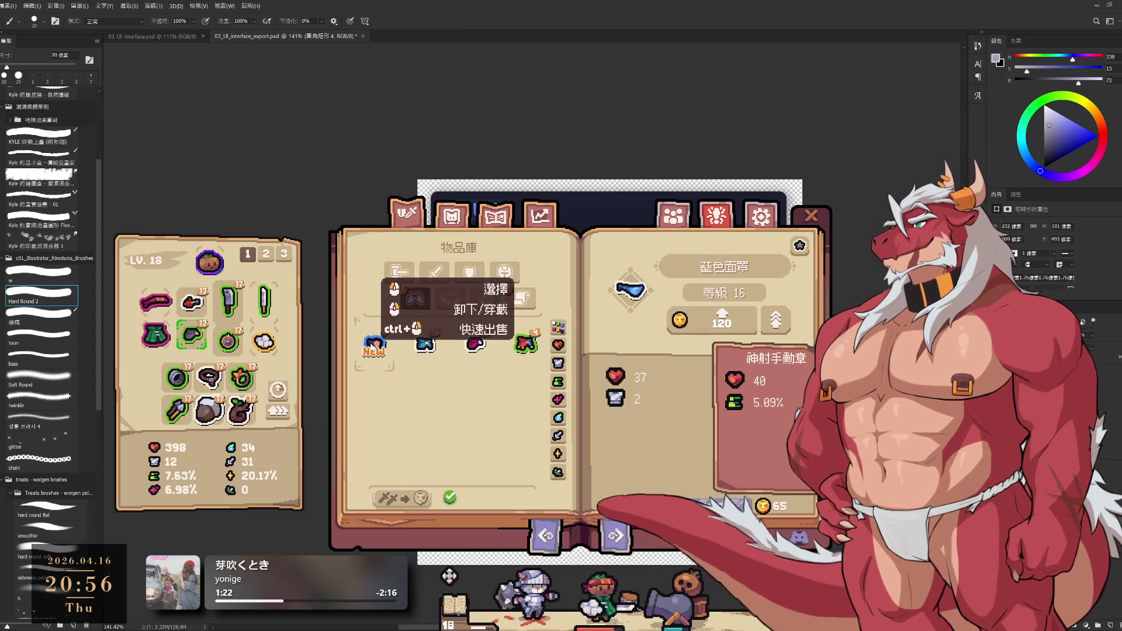
pyautogui.rightClick(374, 342)
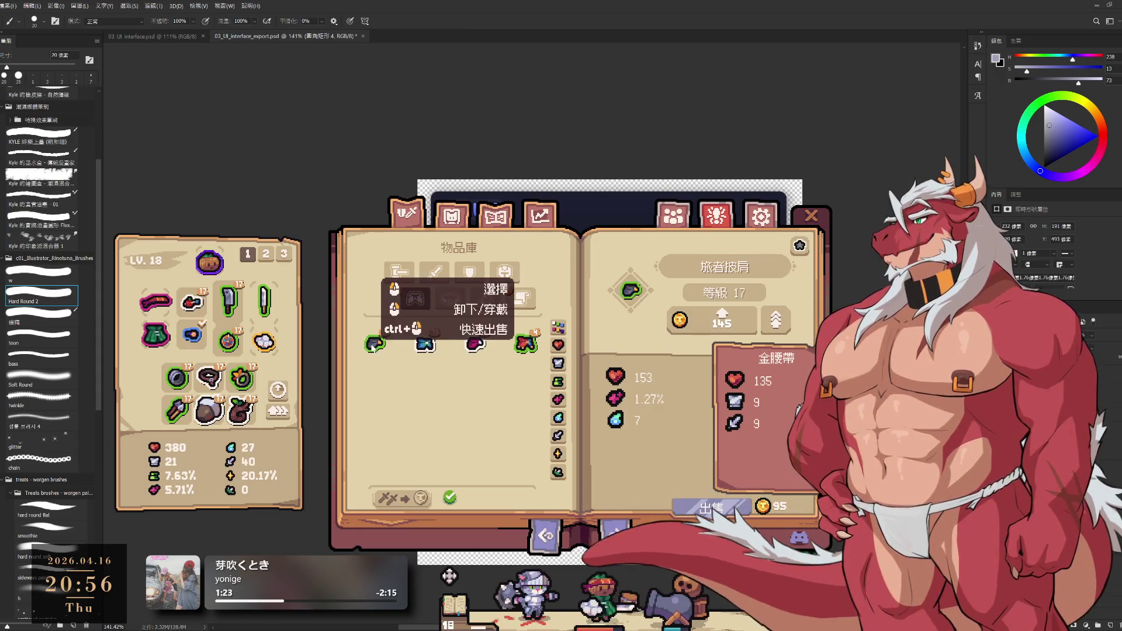
pyautogui.click(192, 340)
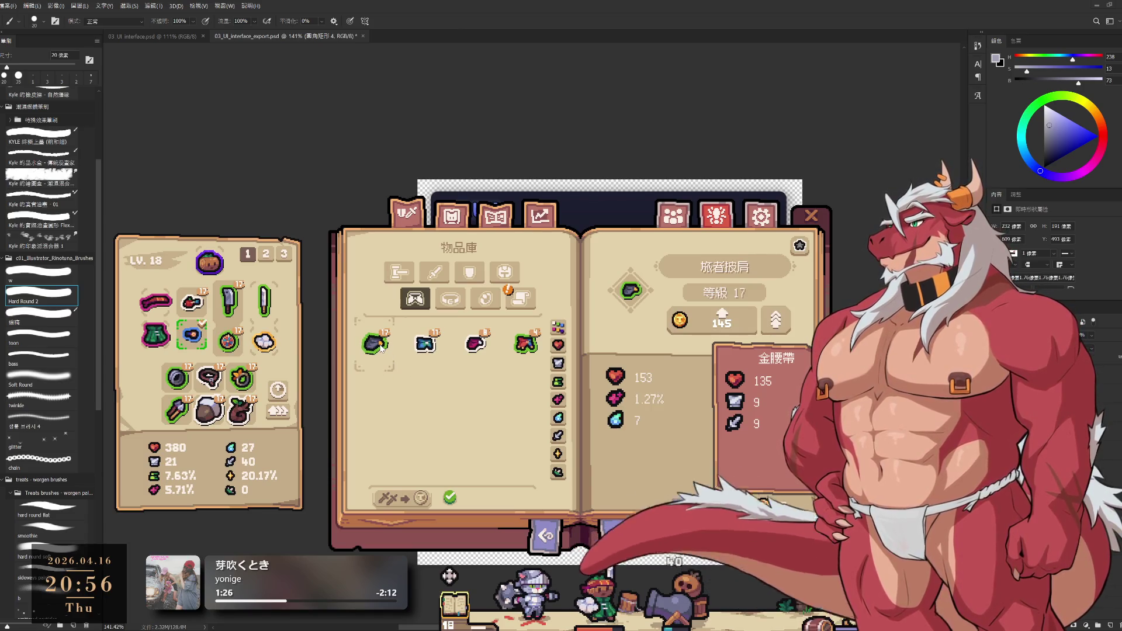
# Upgrade the equipped items with gold, then move to the appearance library 外觀庫.
pyautogui.click(499, 293)
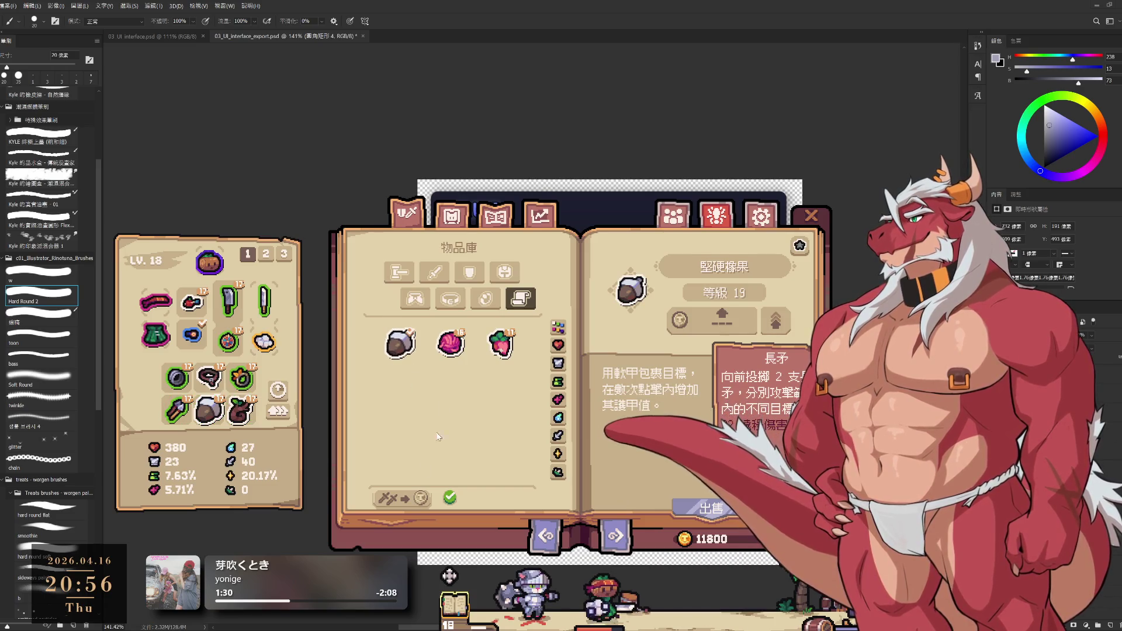
pyautogui.click(283, 411)
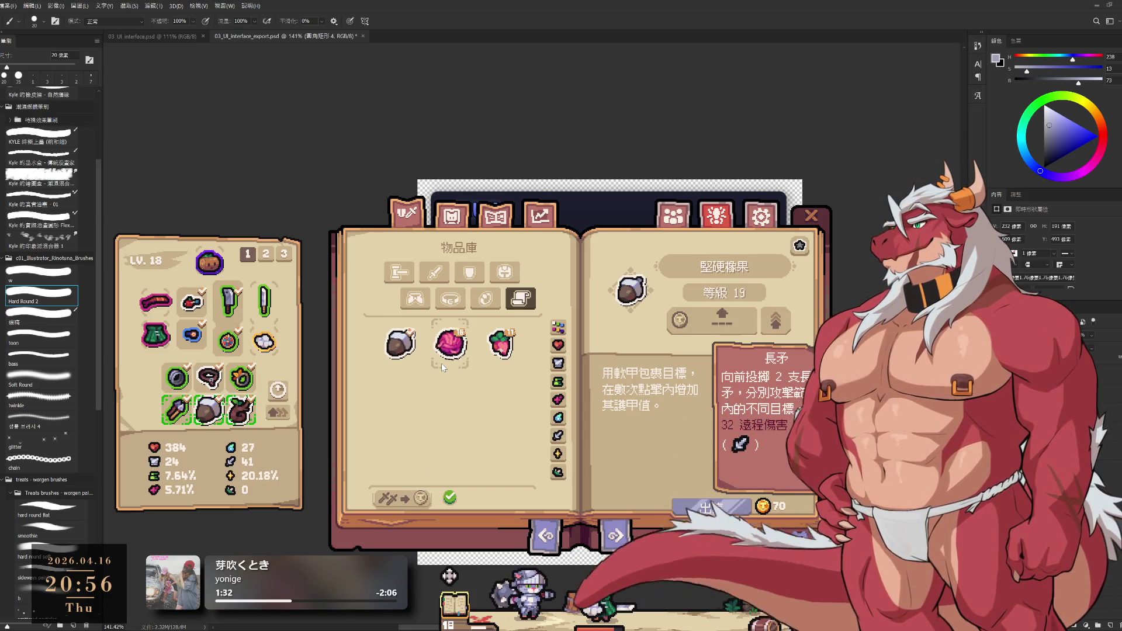
pyautogui.click(450, 214)
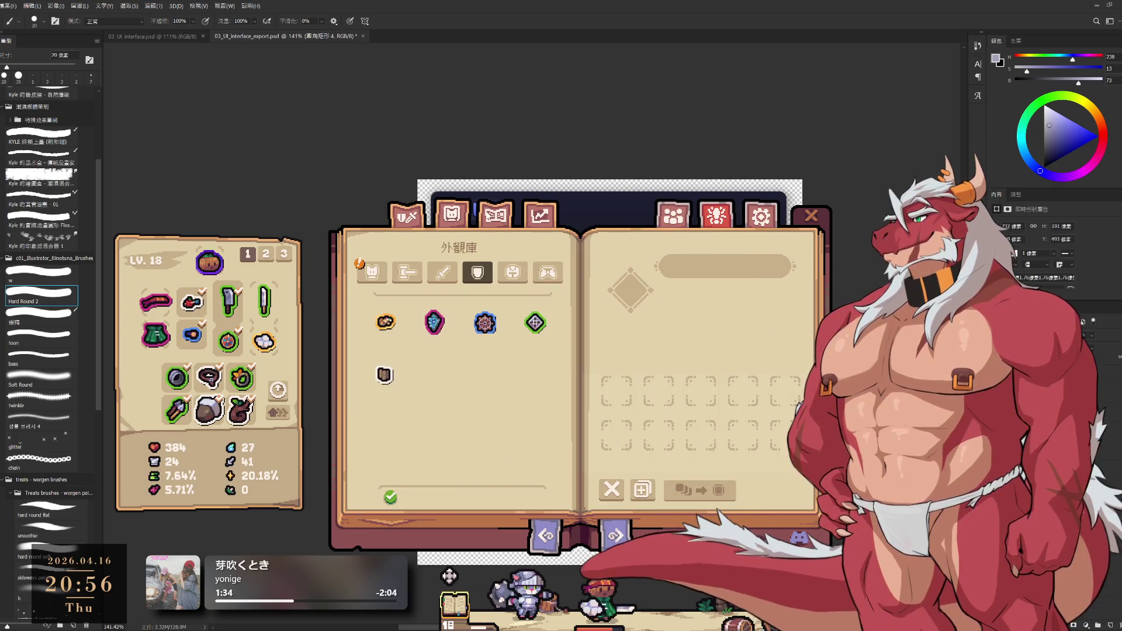
# Equip the shepherd-dog 牧羊犬 look from the pet appearances.
pyautogui.click(374, 272)
pyautogui.click(384, 325)
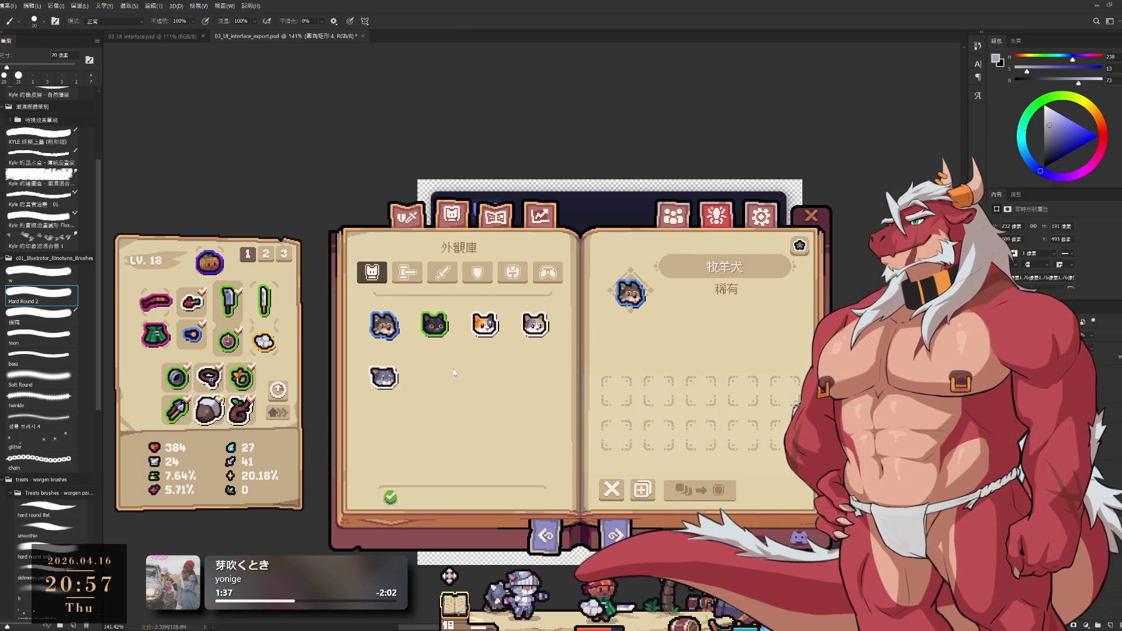
pyautogui.click(384, 326)
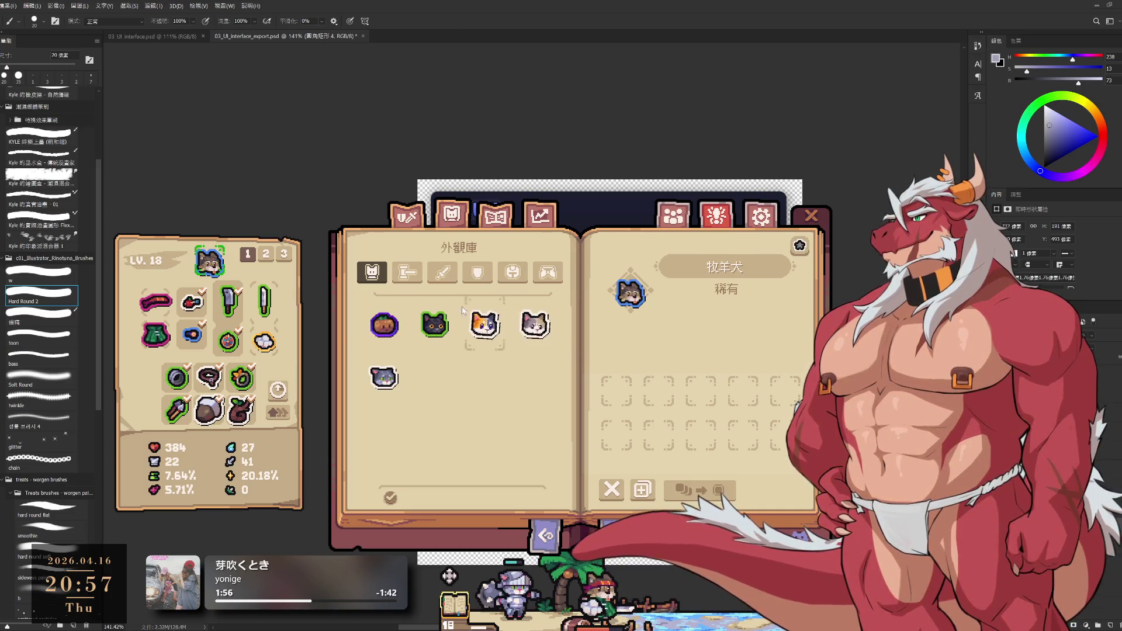
# Equip the blue gem appearance, then browse the weapon appearances.
pyautogui.click(479, 274)
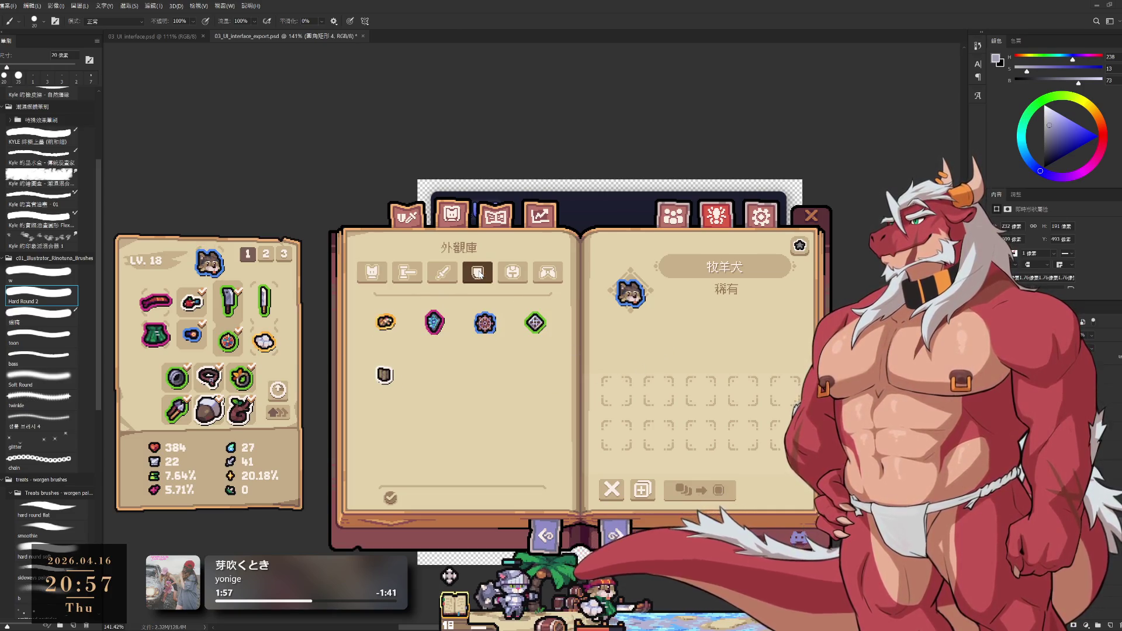
pyautogui.rightClick(435, 323)
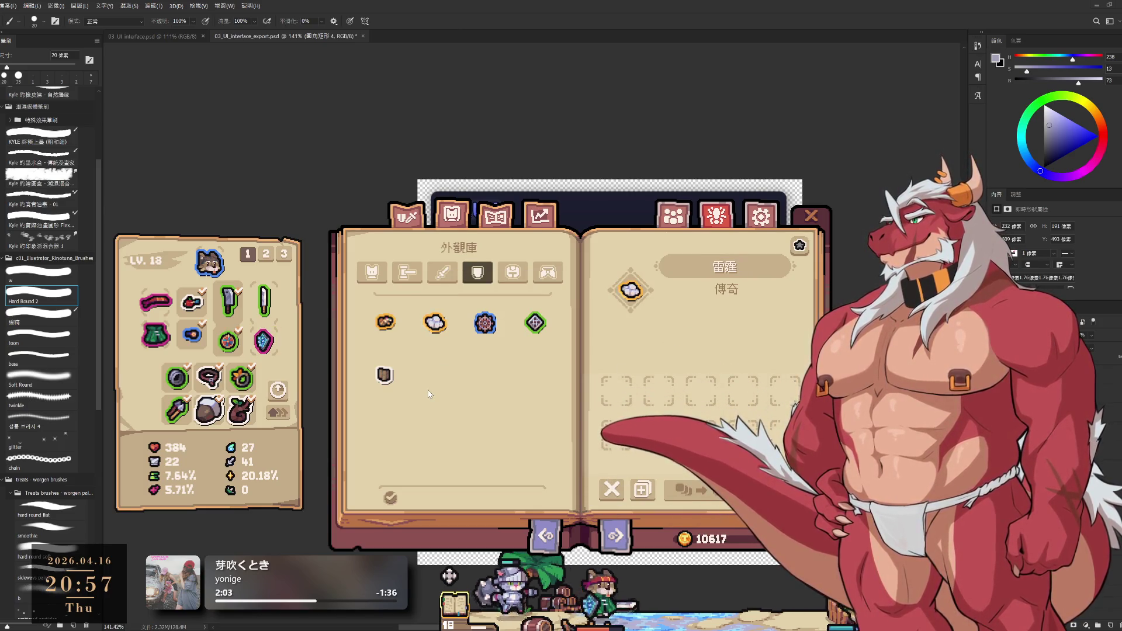
pyautogui.click(407, 273)
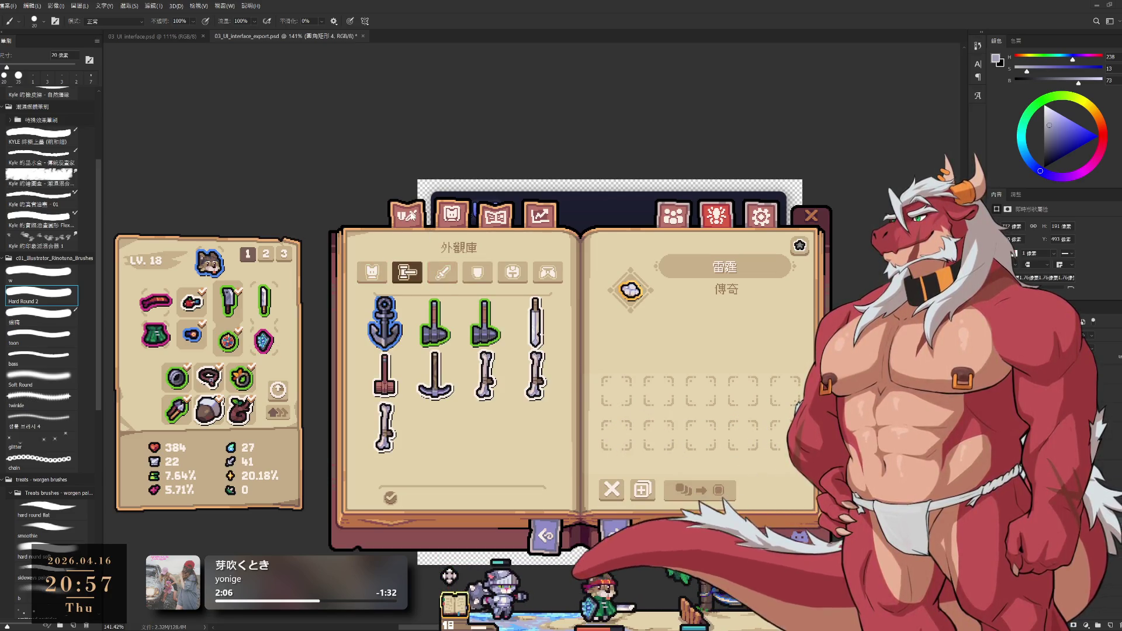
# View the first one-handed weapon's details in the item library, then bring up game settings.
pyautogui.click(408, 215)
pyautogui.click(436, 275)
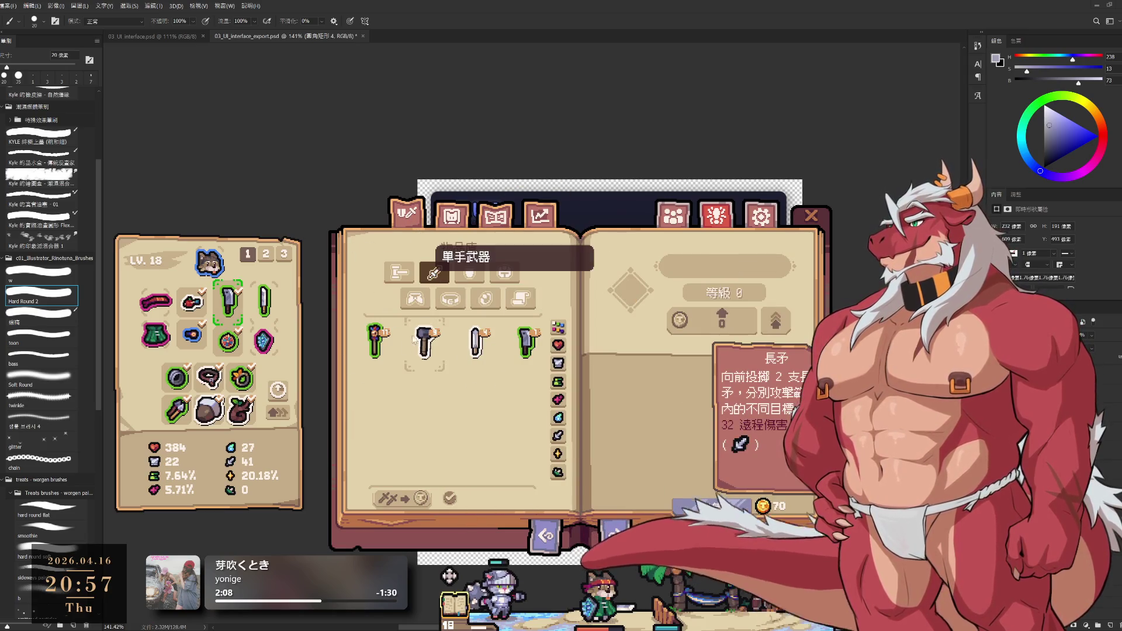
pyautogui.click(385, 343)
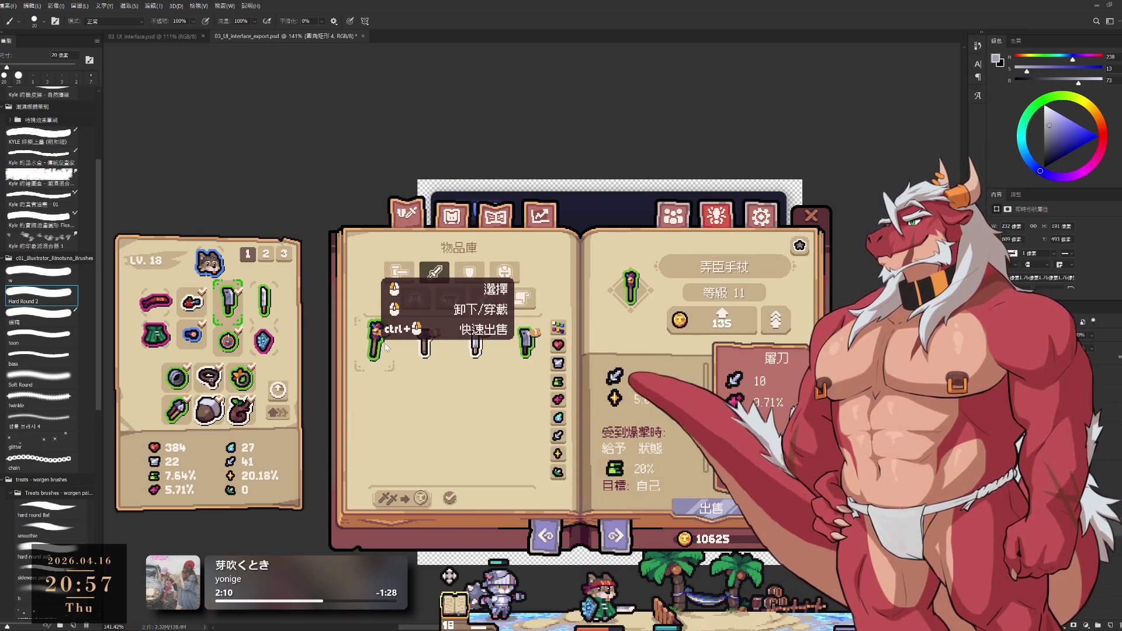
pyautogui.moveTo(230, 300)
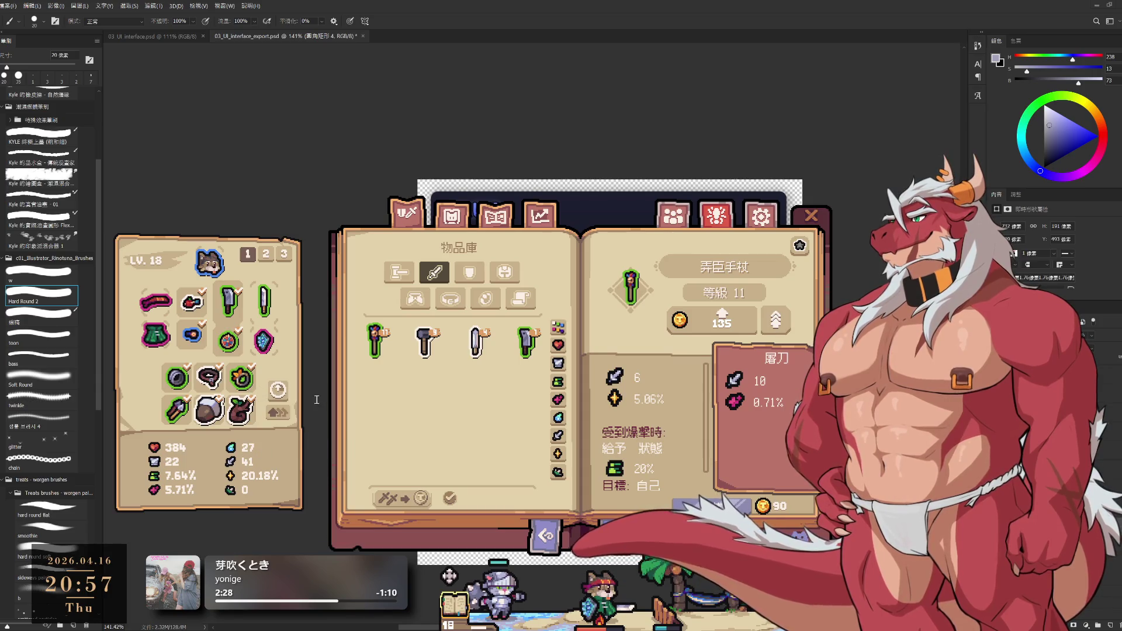
pyautogui.click(775, 211)
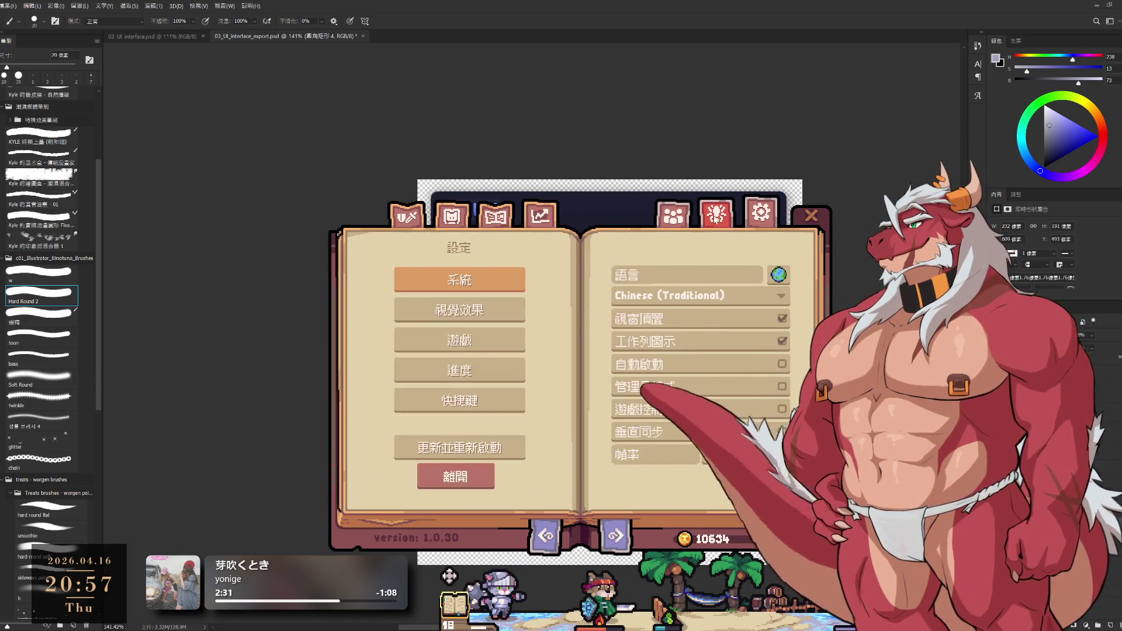
# Close the game's settings window so the Photoshop EQUIP mockup shows again.
pyautogui.click(808, 215)
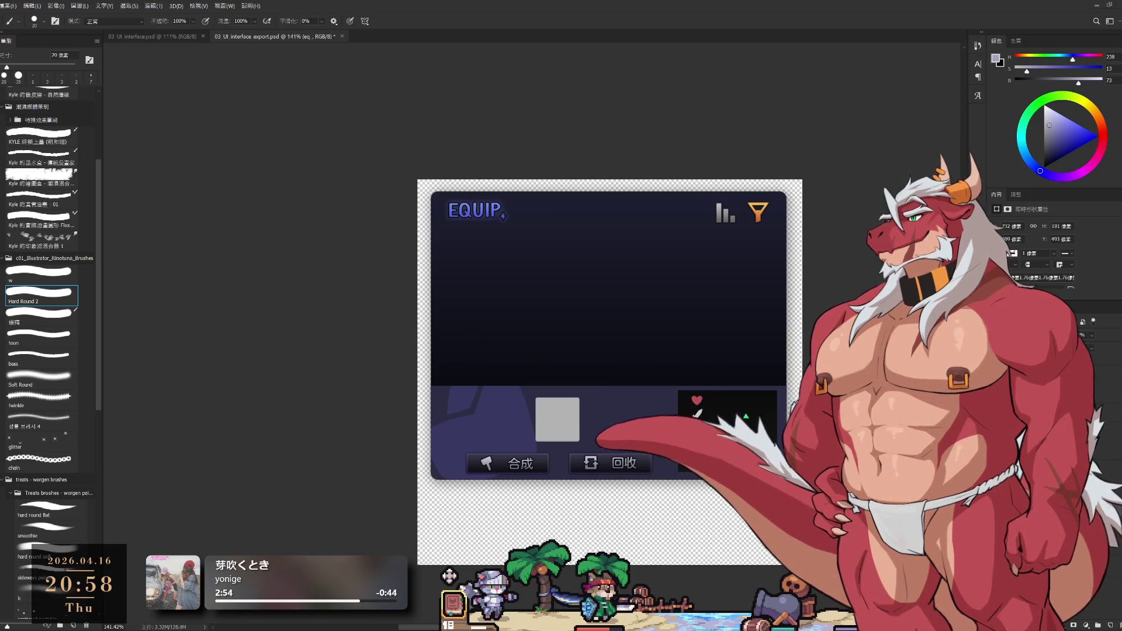
pyautogui.scroll(3, 740, 440)
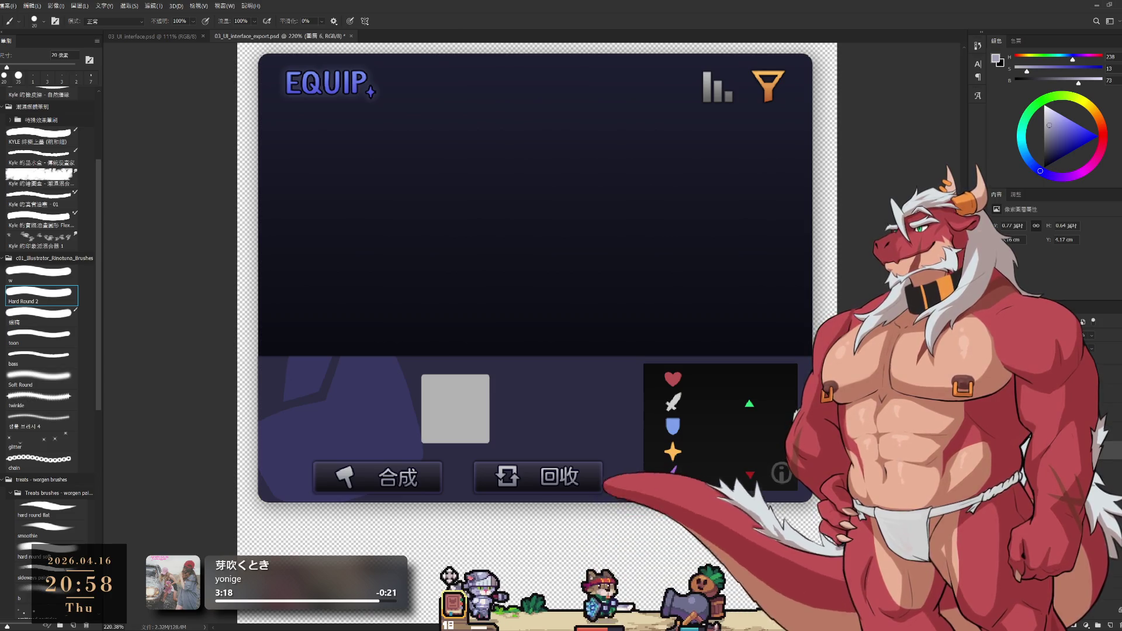
pyautogui.hotkey('ctrl', 'z')
pyautogui.hotkey('ctrl', 'shift', 'z')
pyautogui.hotkey('alt', '[')
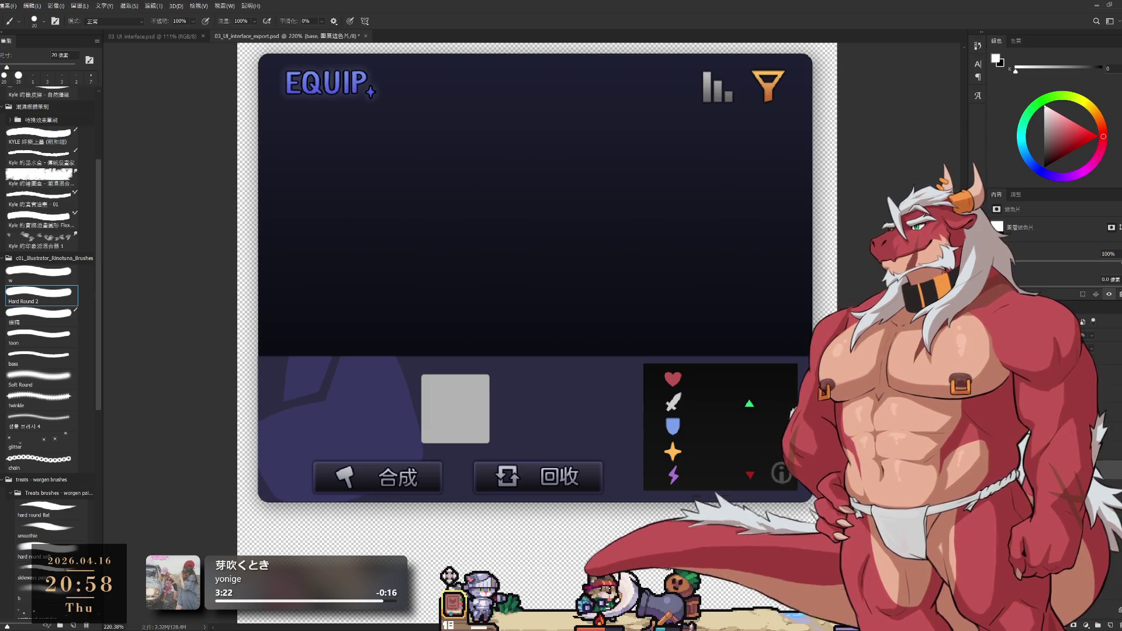
pyautogui.hotkey('alt', ']')
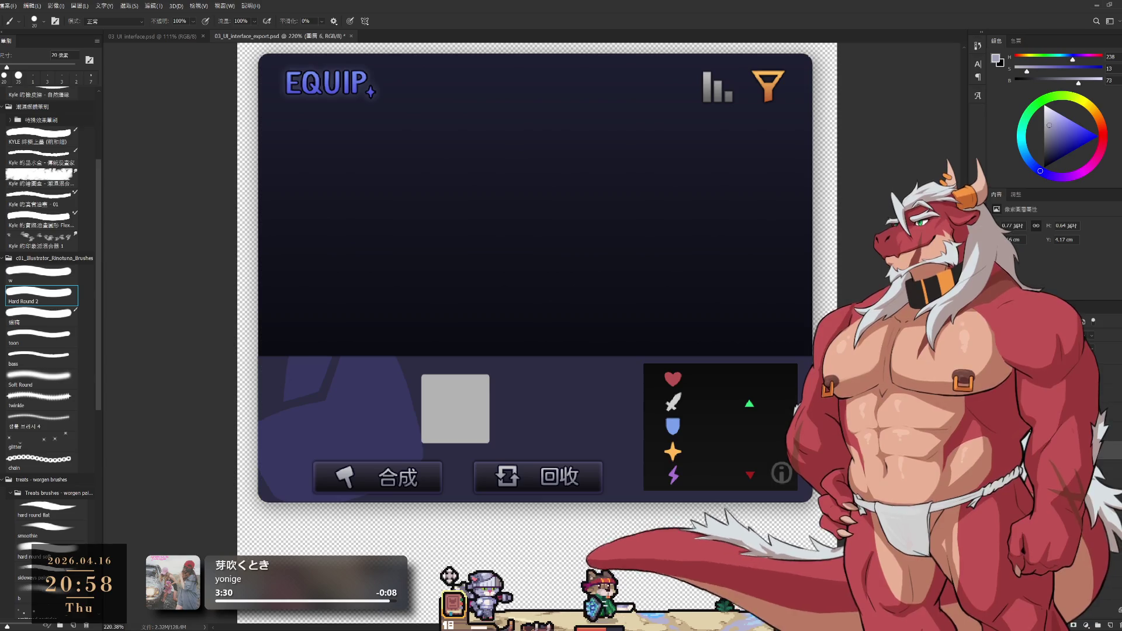
pyautogui.hotkey('alt', '[')
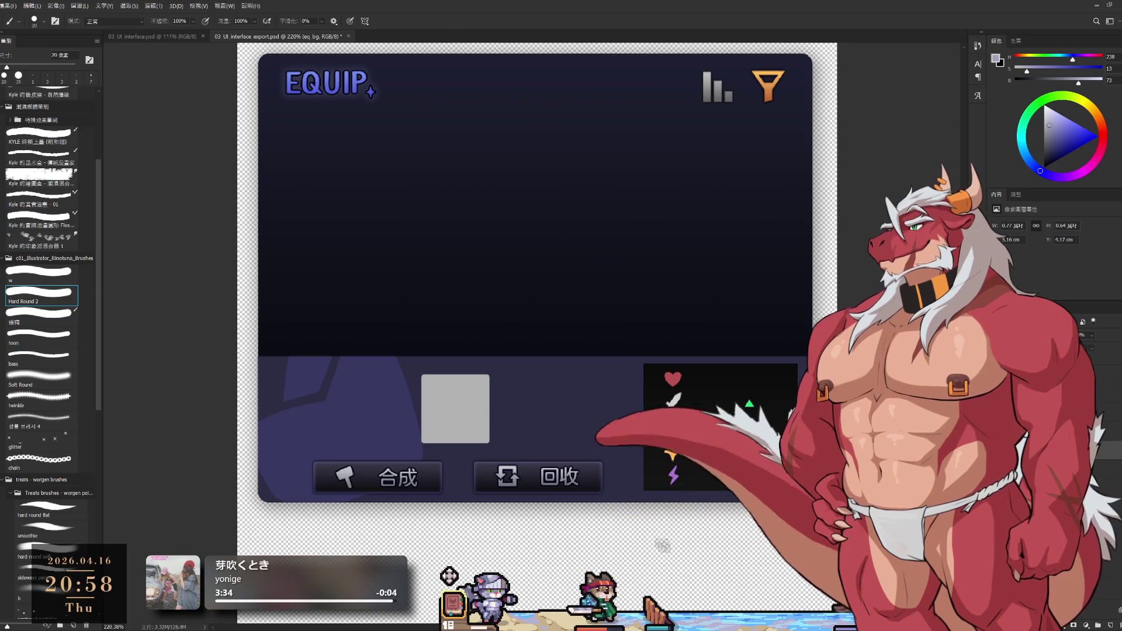
pyautogui.hotkey('alt', '[')
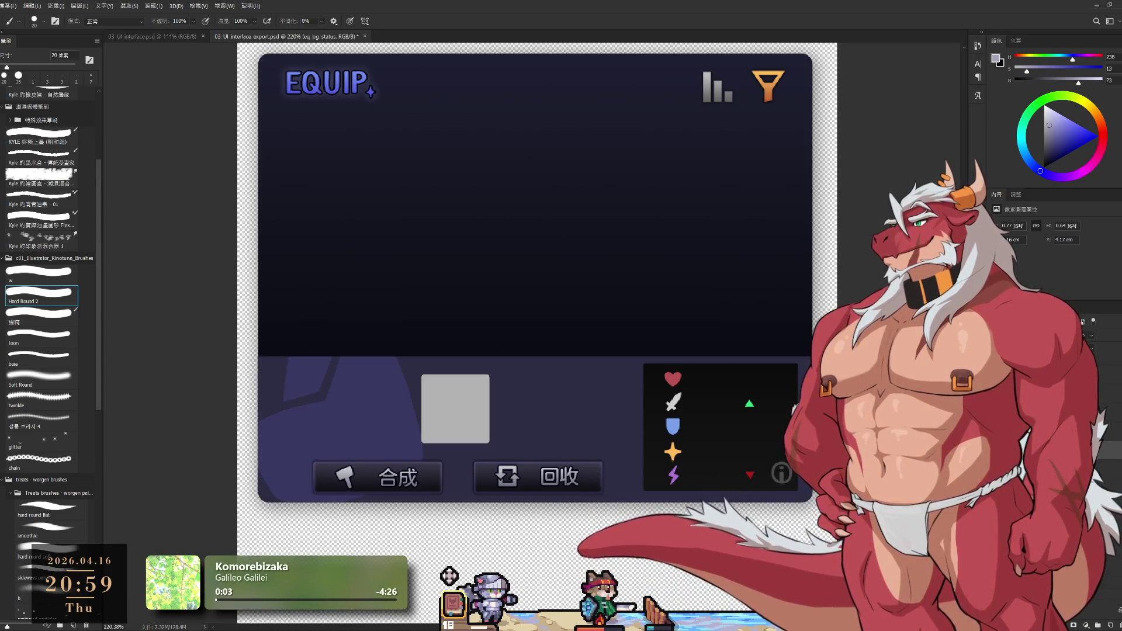
pyautogui.hotkey('alt', '[')
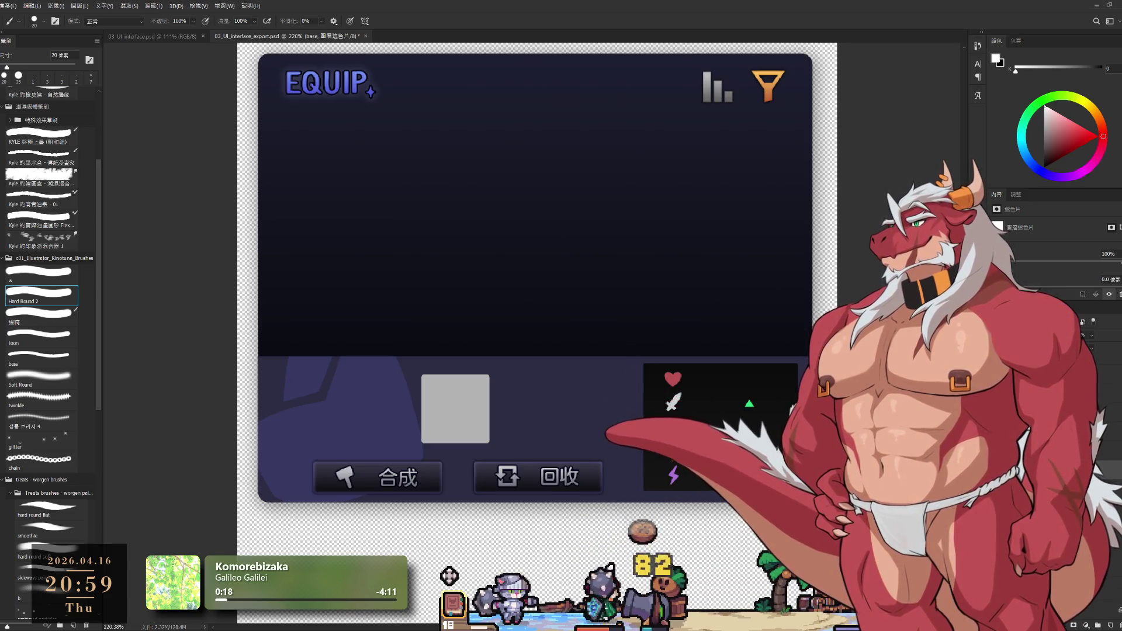
pyautogui.click(1112, 483)
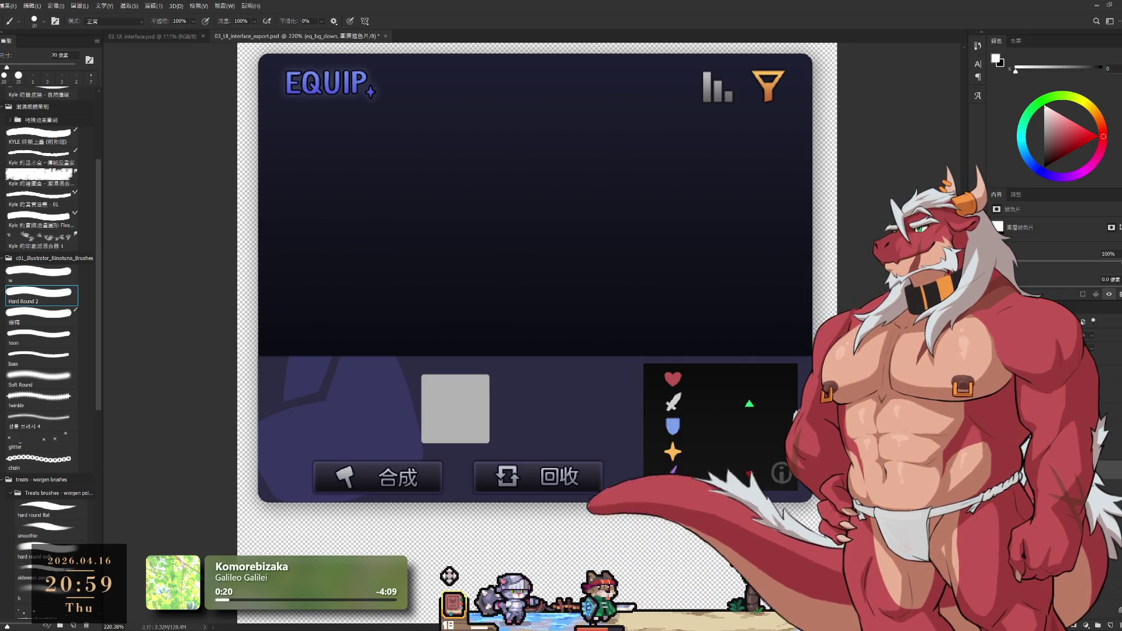
pyautogui.hotkey('ctrl', ',')
pyautogui.hotkey('ctrl', ',')
pyautogui.hotkey('ctrl', ',')
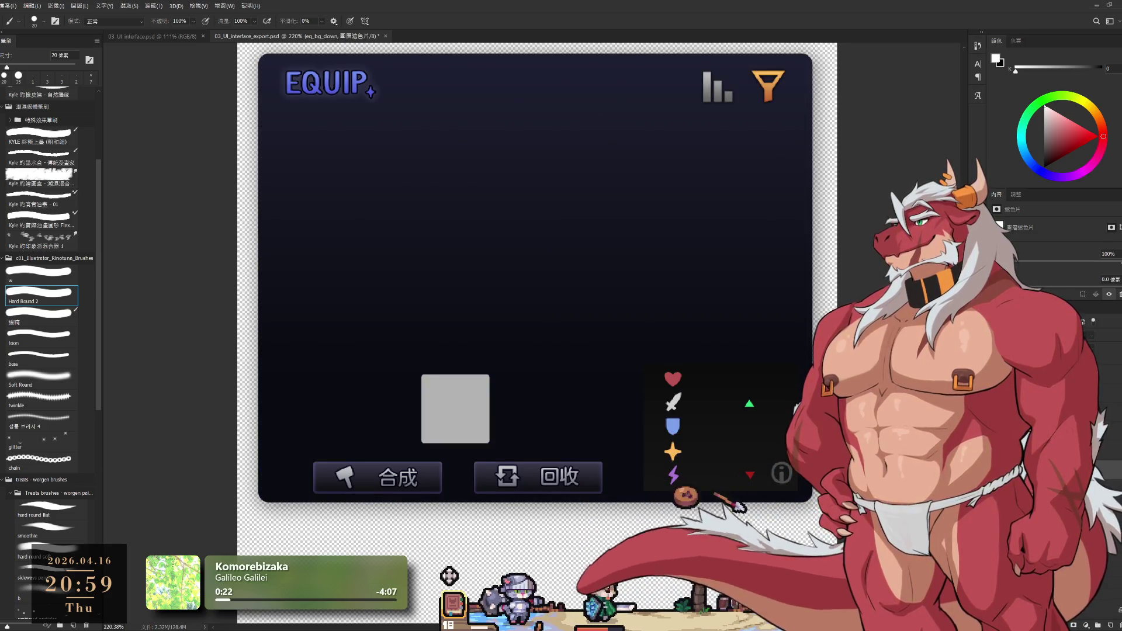
pyautogui.hotkey('ctrl', ',')
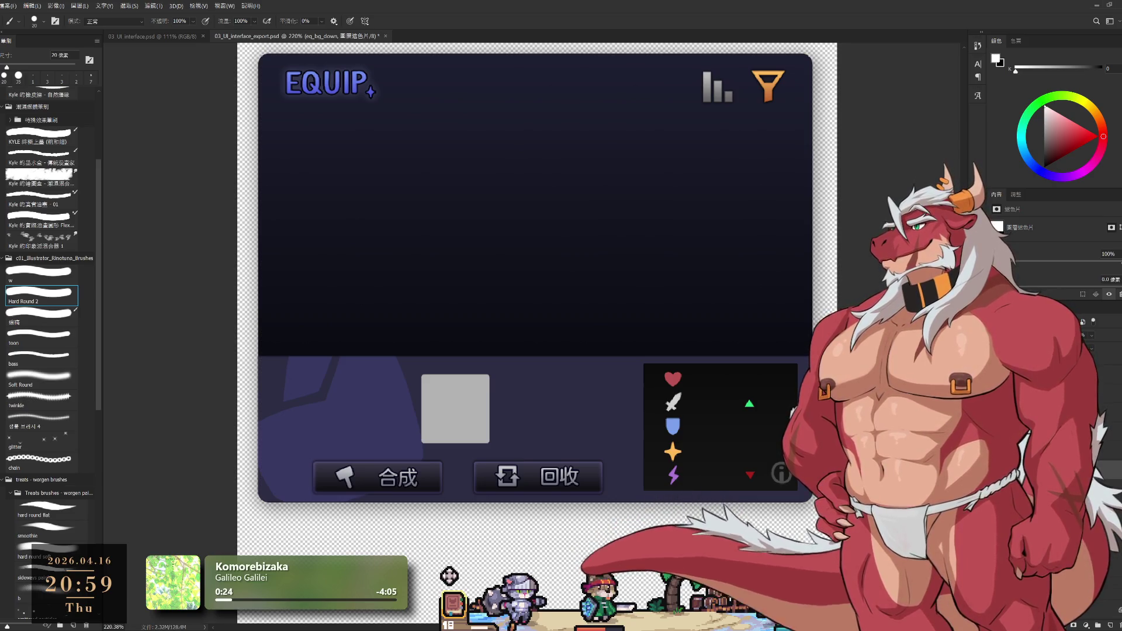
pyautogui.hotkey('alt', '[')
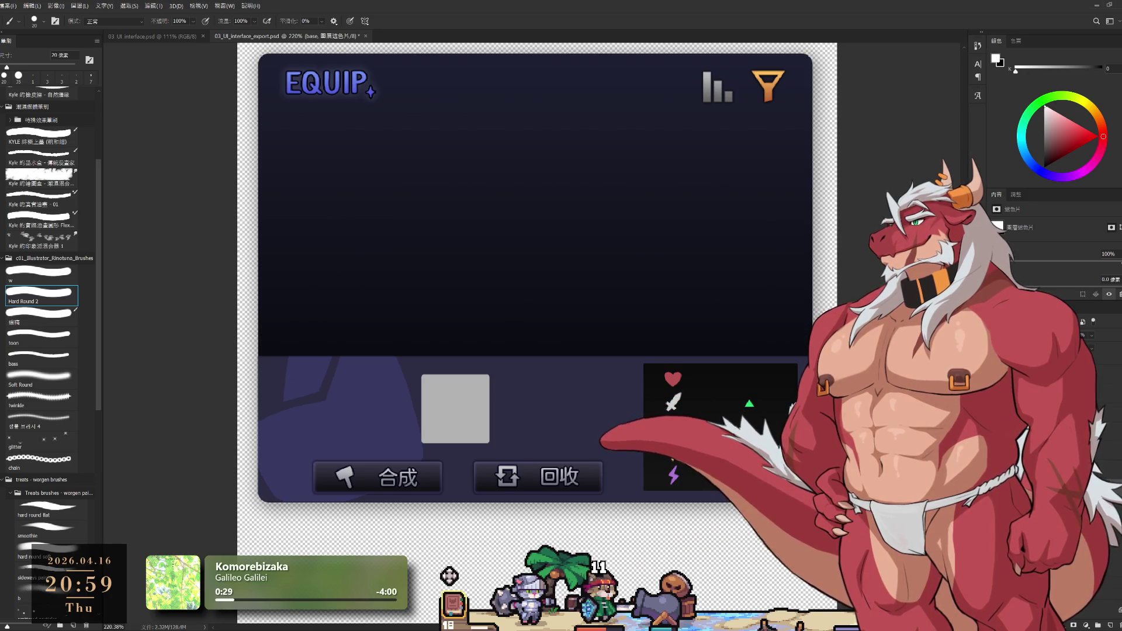
pyautogui.hotkey('alt', '[')
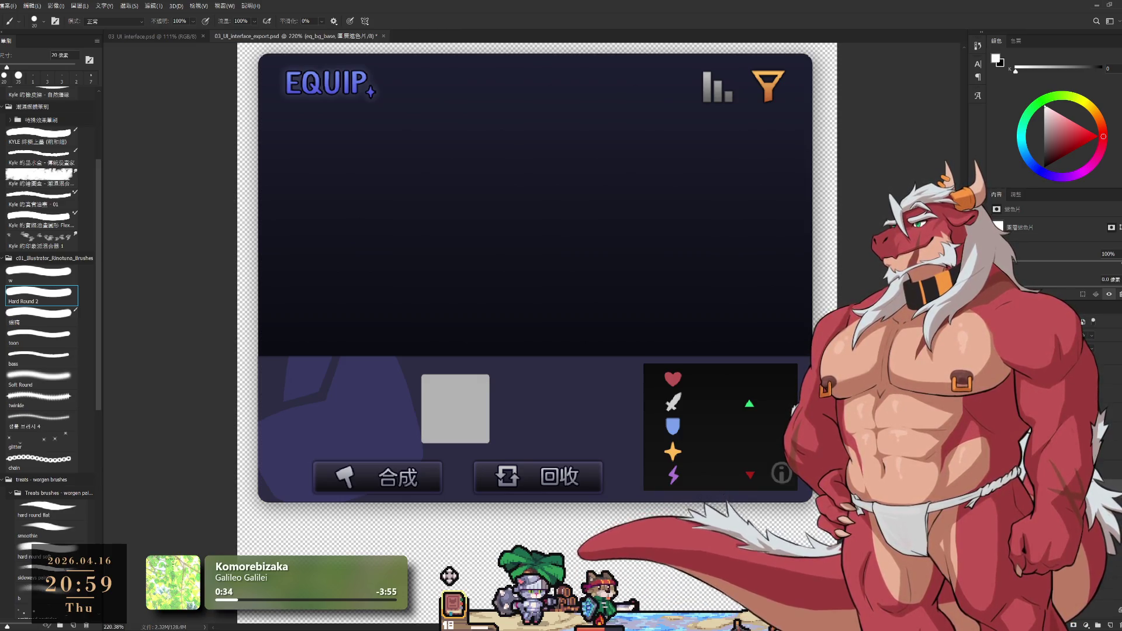
pyautogui.hotkey('alt', '[')
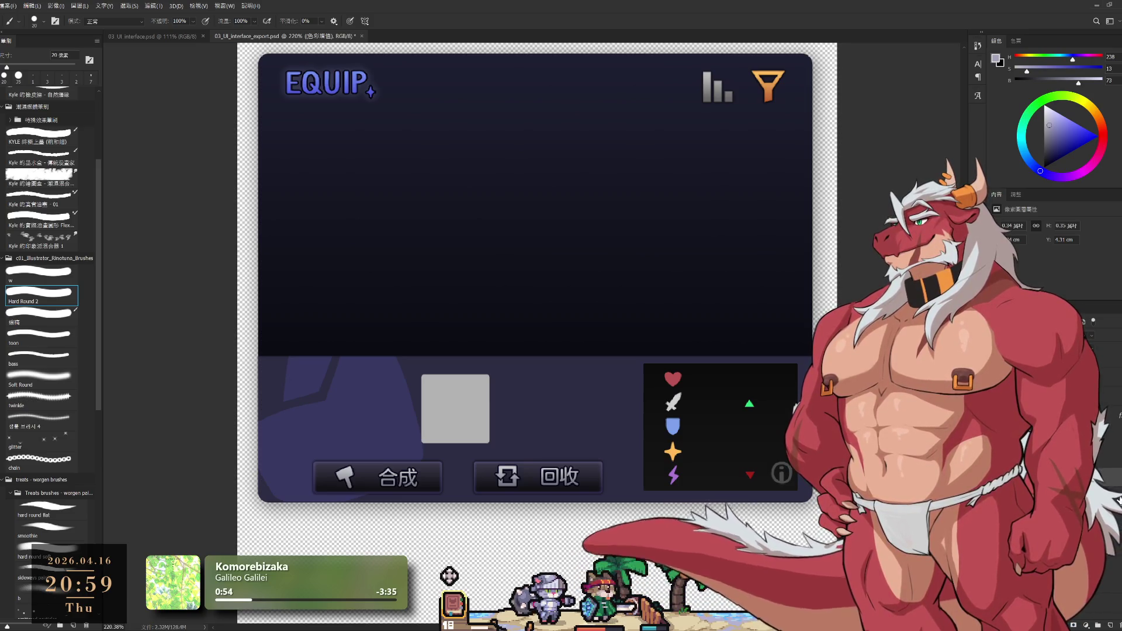
pyautogui.hotkey('alt', ']')
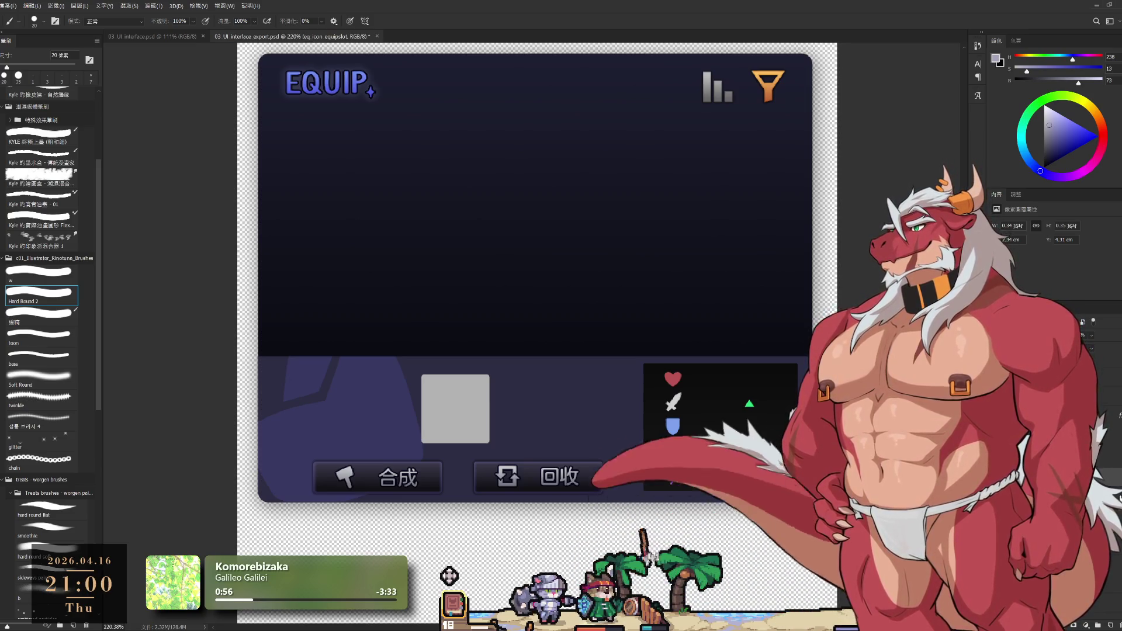
pyautogui.hotkey('alt', ']')
pyautogui.hotkey('ctrl', ',')
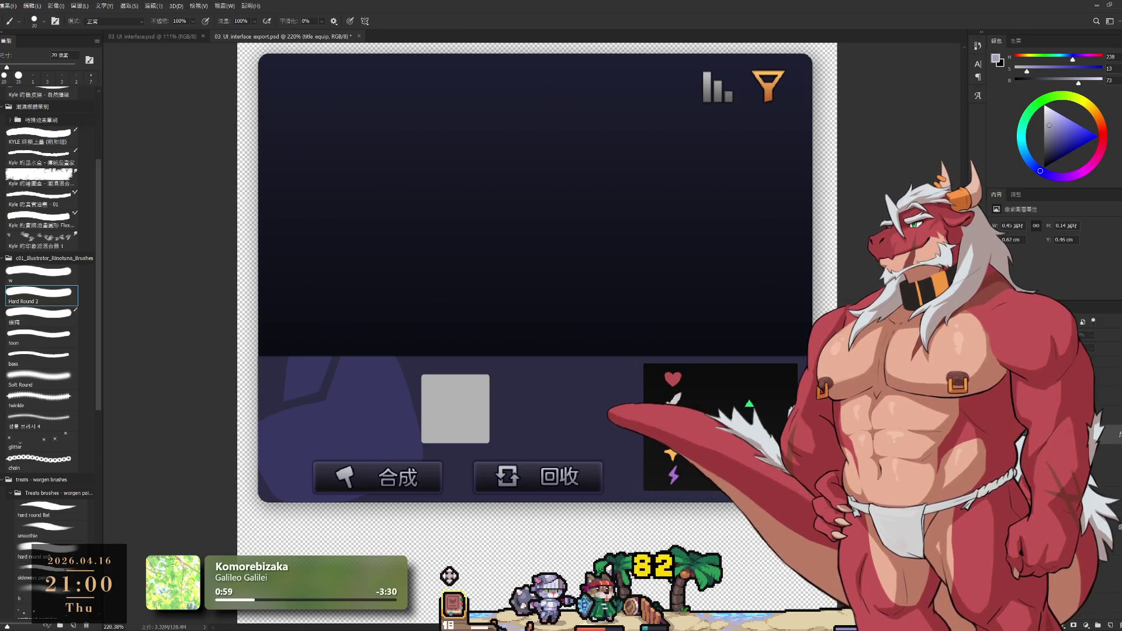
pyautogui.hotkey('ctrl', ',')
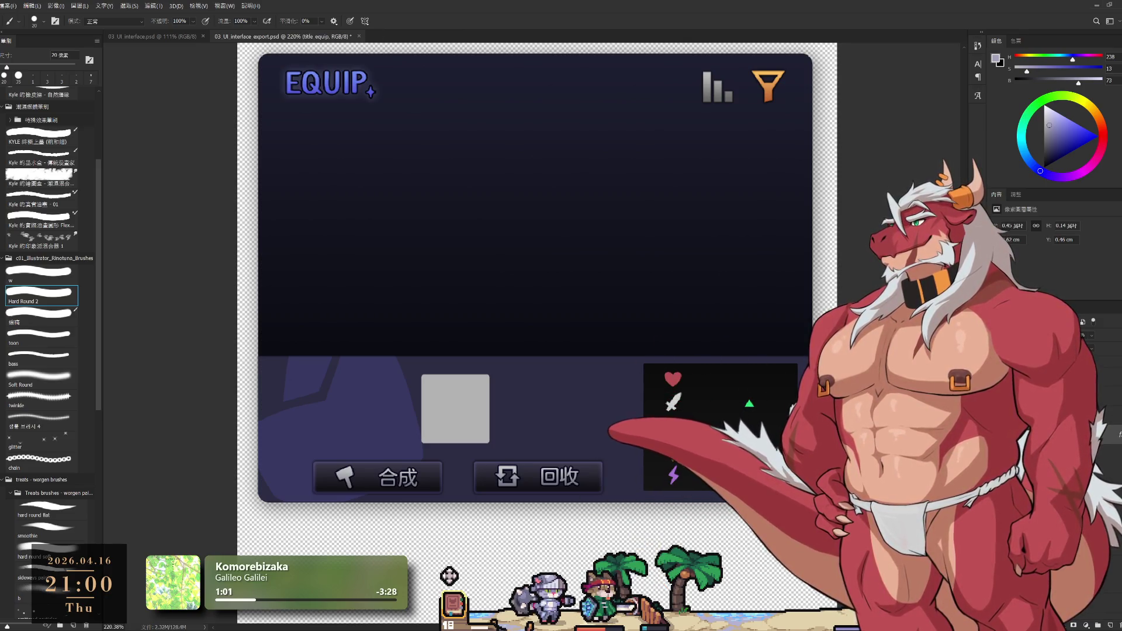
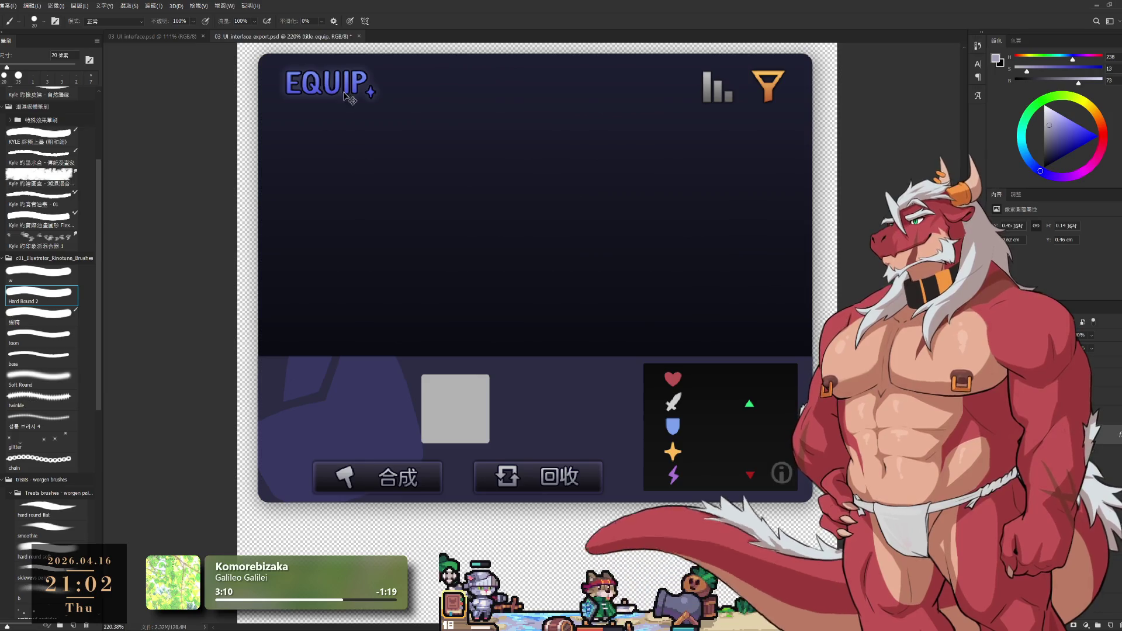
# Add a new empty layer and activate the EQUIP title layer as a lettering reference.
pyautogui.hotkey('ctrl', 'shift', 'alt', 'n')
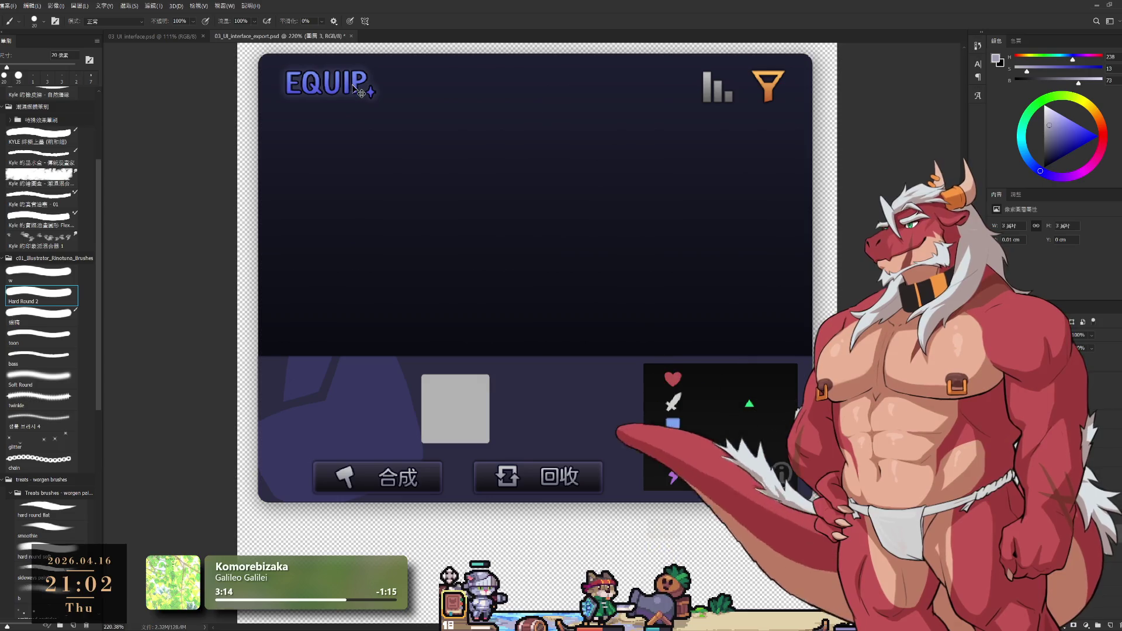
pyautogui.keyDown('ctrl'); pyautogui.click(359, 88); pyautogui.keyUp('ctrl')
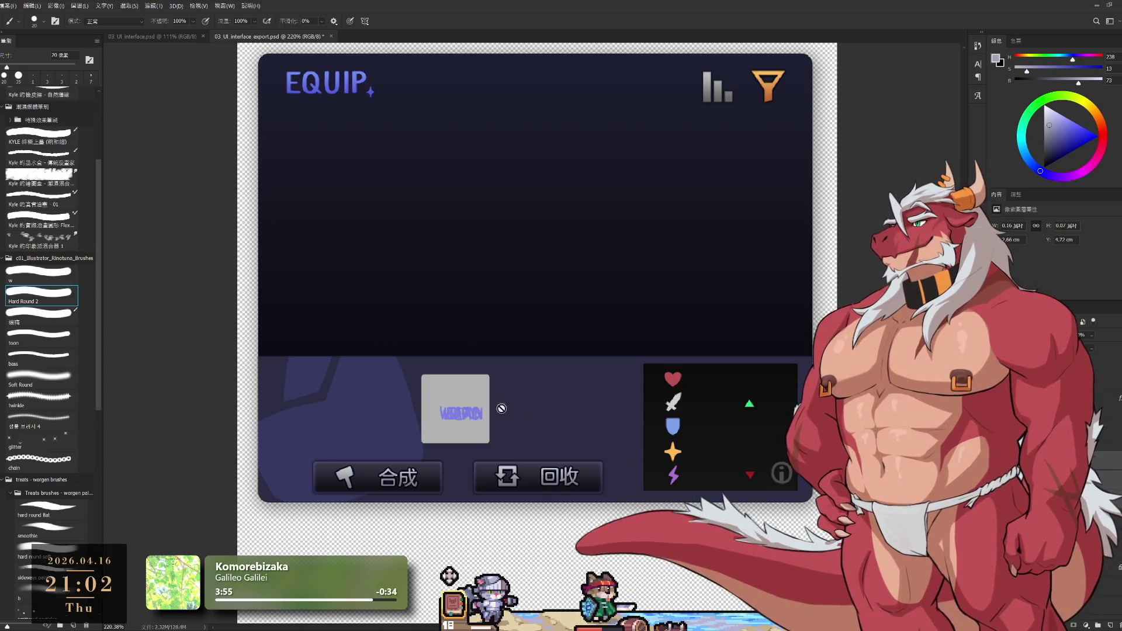
pyautogui.scroll(3, 500, 407)
# Free-transform the WEAPON slot lettering a few pixels right and commit it centred in the grey slot.
pyautogui.hotkey('ctrl', 't')
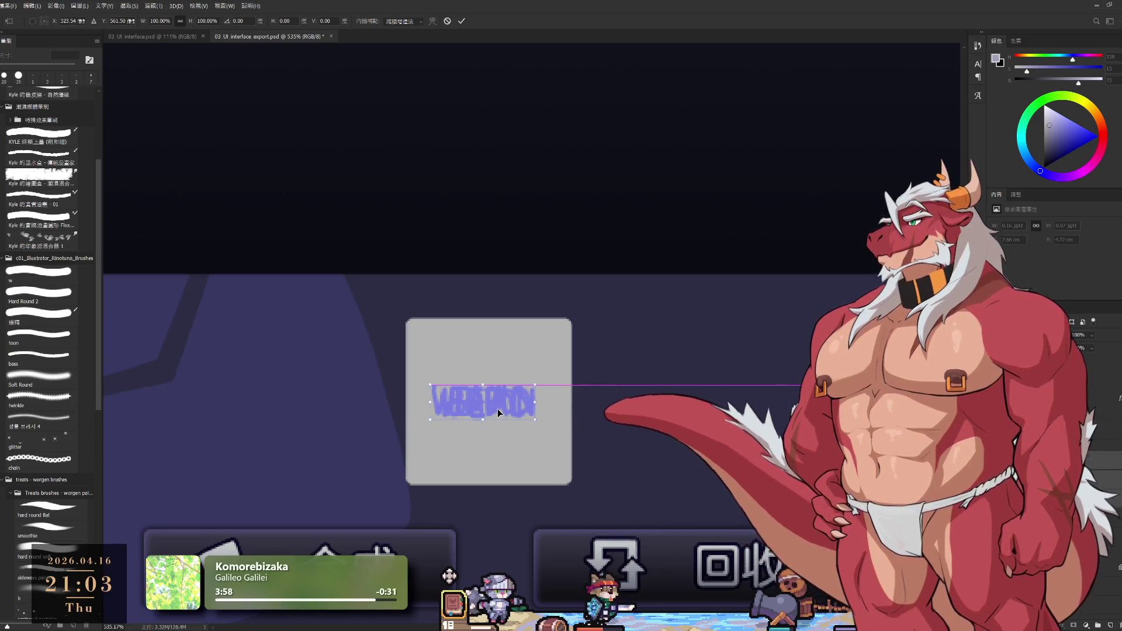
pyautogui.moveTo(496, 409); pyautogui.dragTo(505, 408)
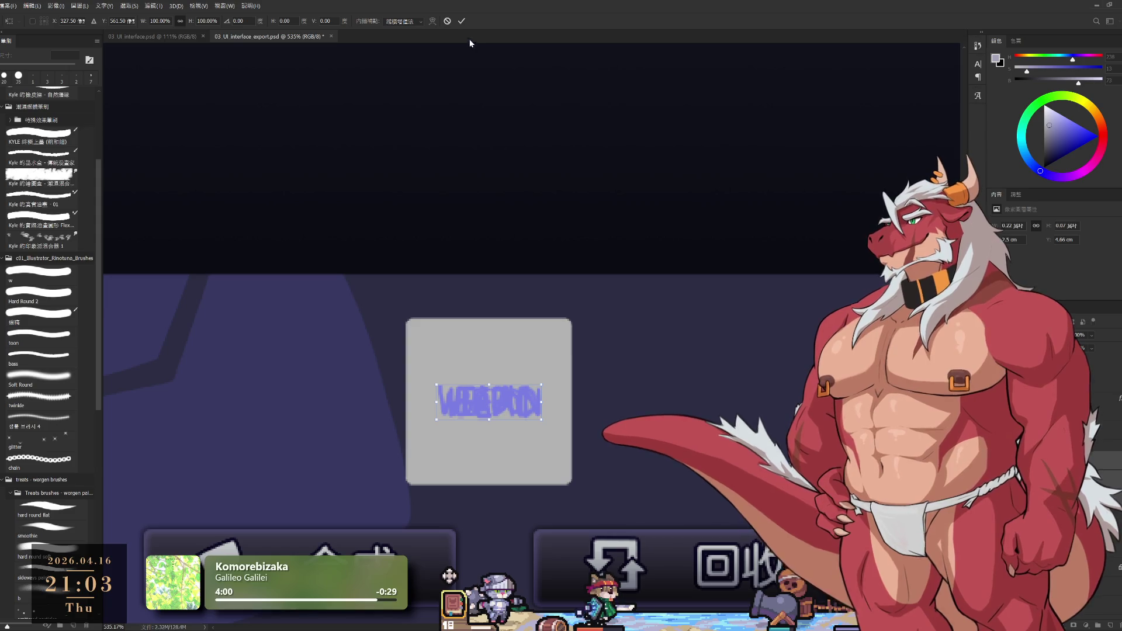
pyautogui.click(461, 20)
pyautogui.press('b')
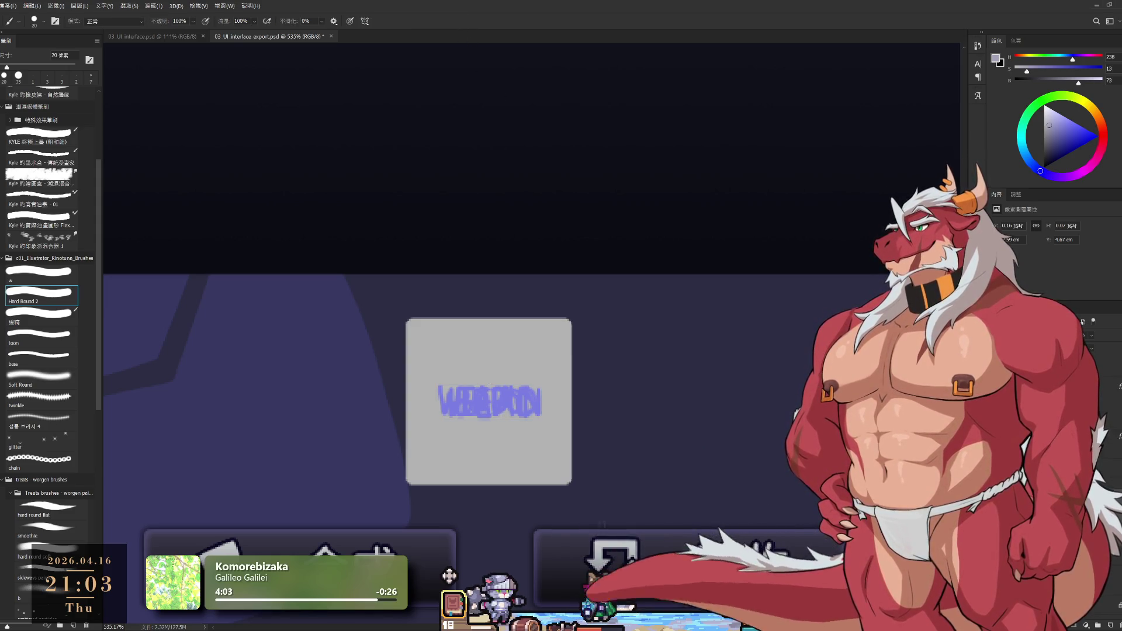
pyautogui.scroll(-3, 776, 412)
pyautogui.scroll(-2, 776, 412)
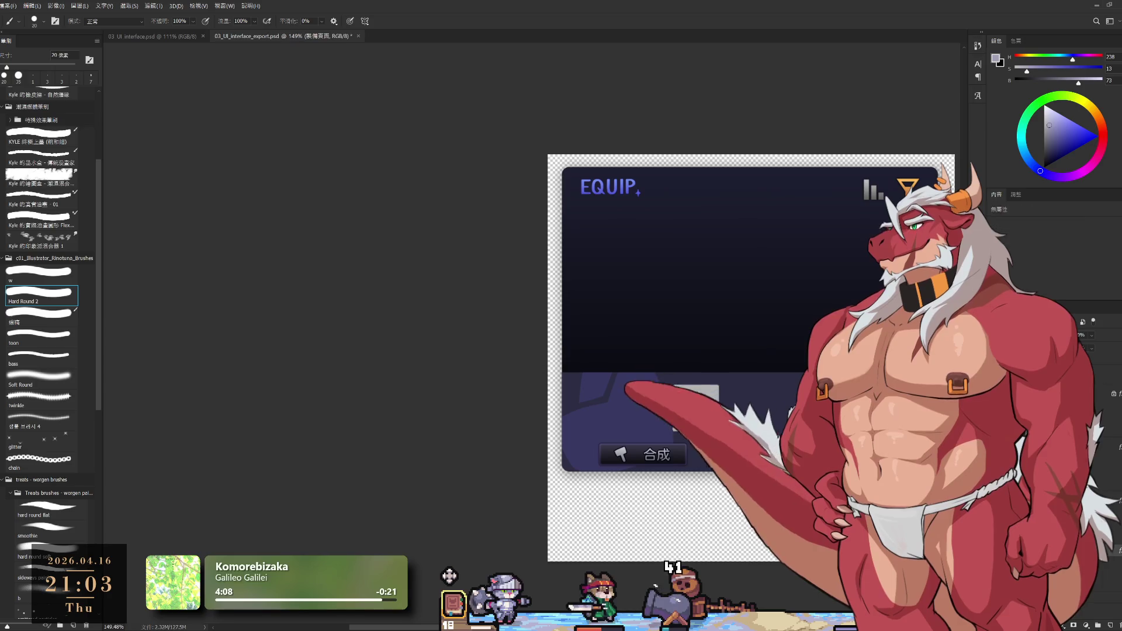
# Undo the hidden layers so the panel background and item slot reappear.
pyautogui.hotkey('ctrl', 'z')
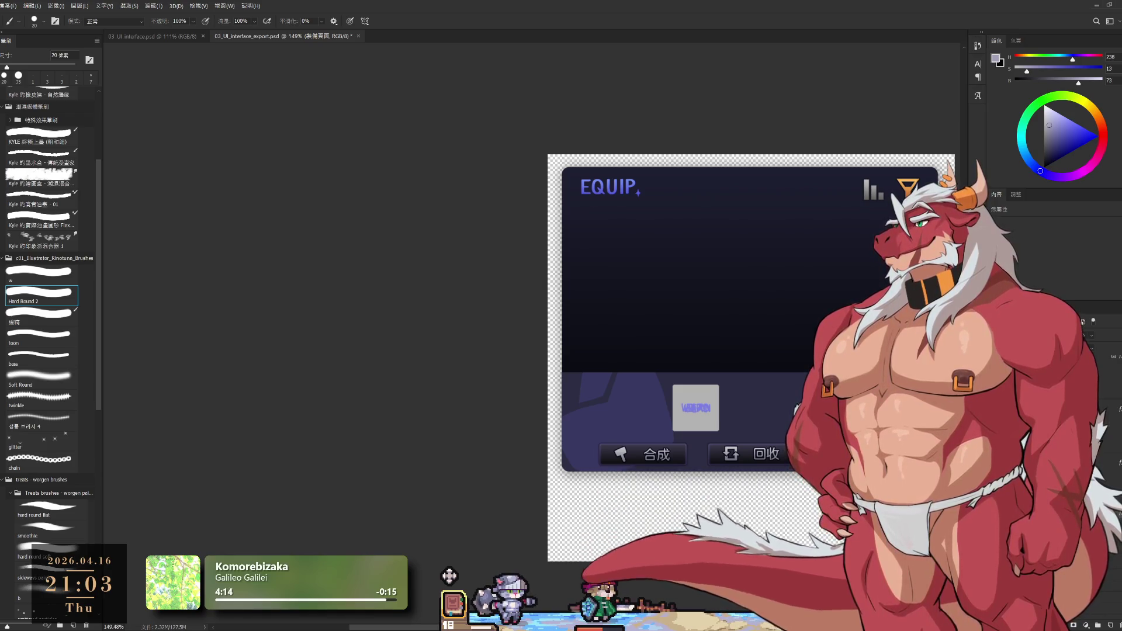
pyautogui.hscroll(3, 575, 354)
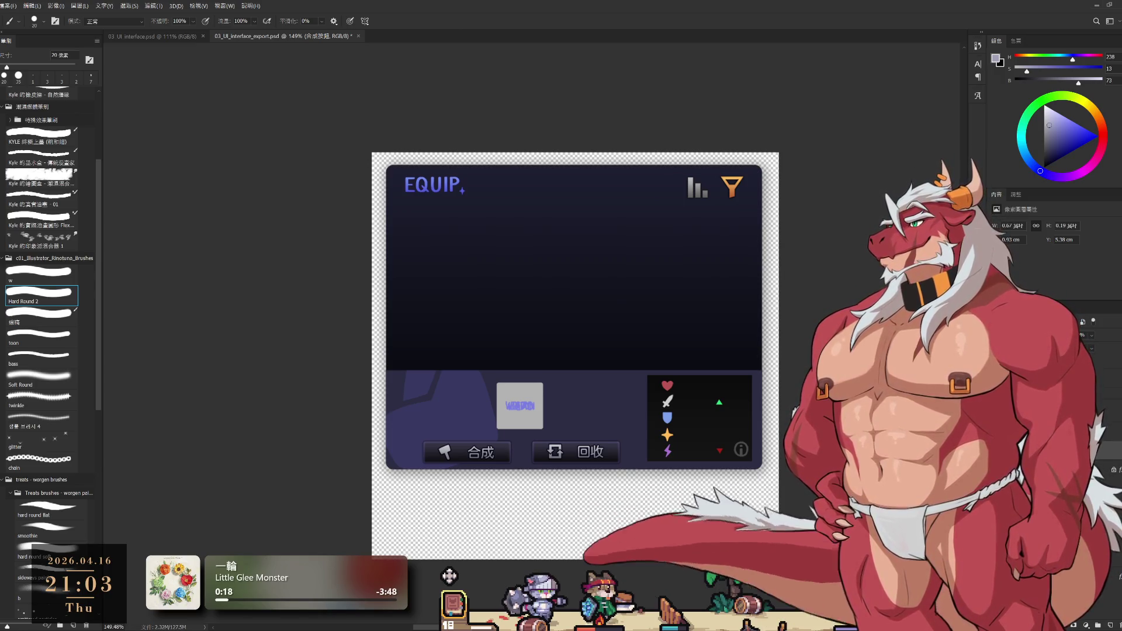
# Rename the action button layers to eq_btn_craft and eq_btn_recycle.
pyautogui.hotkey('alt', '[')
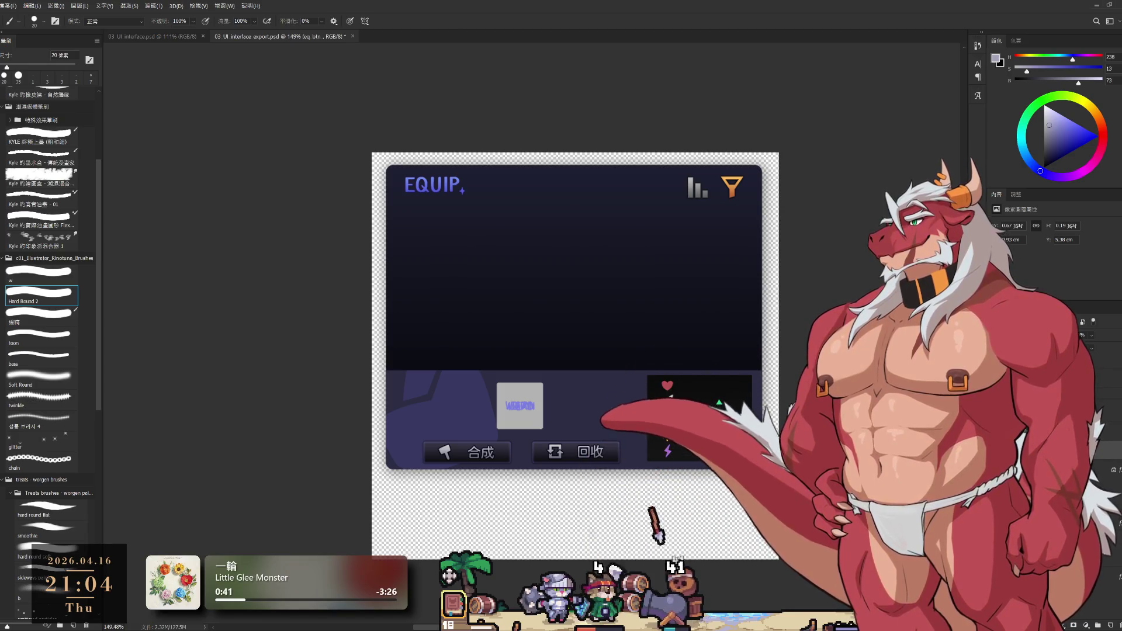
pyautogui.press('Return')
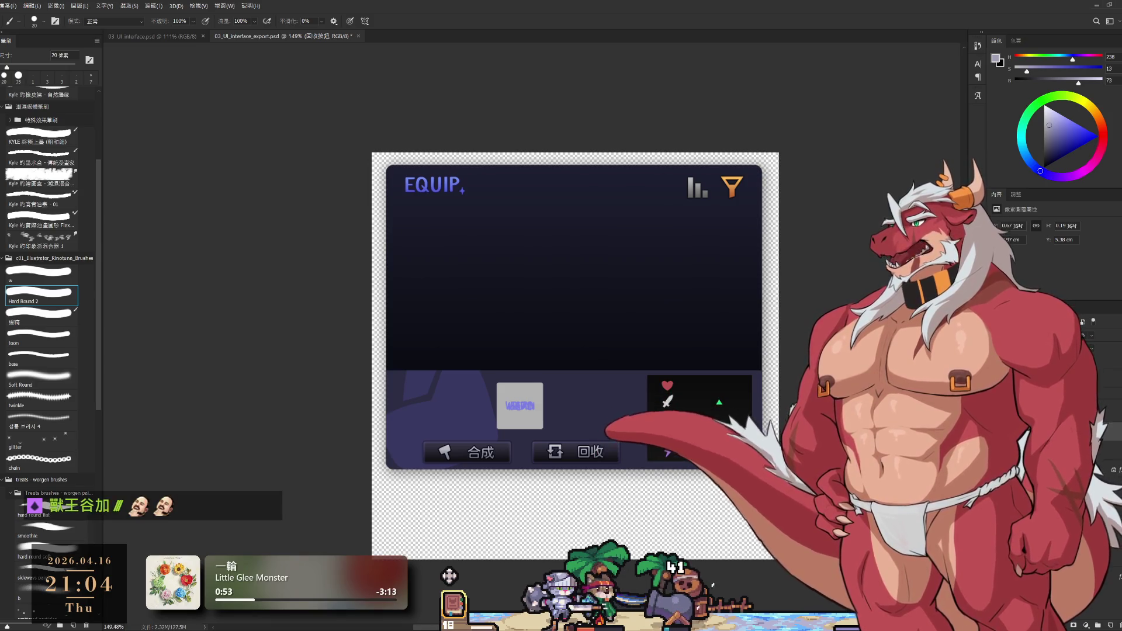
pyautogui.hotkey('alt', '[')
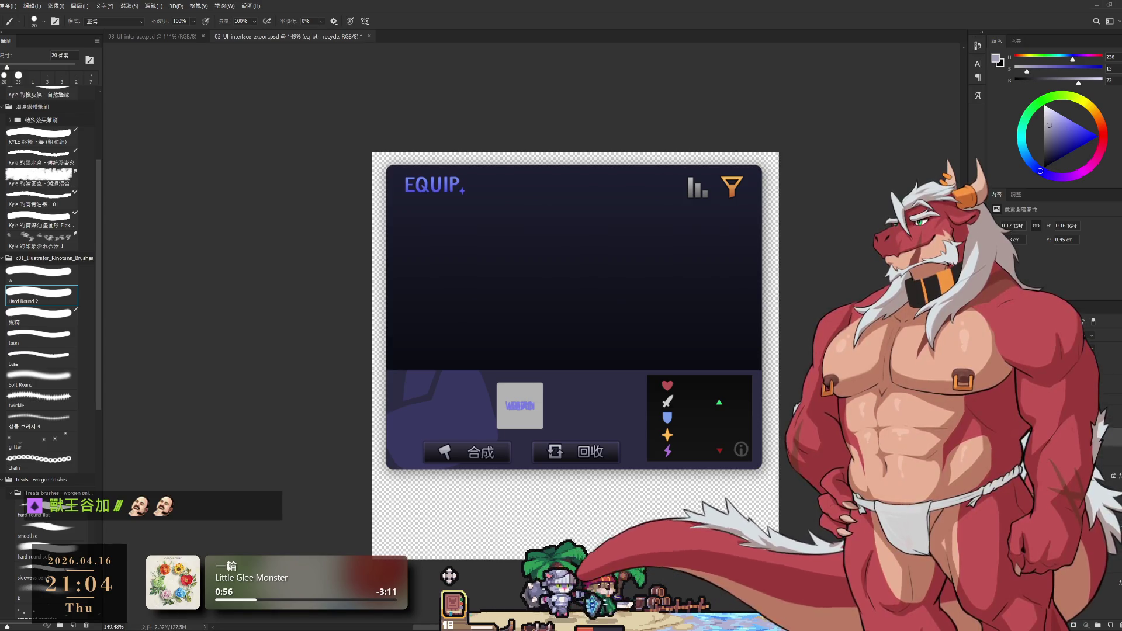
pyautogui.hotkey('alt', '[')
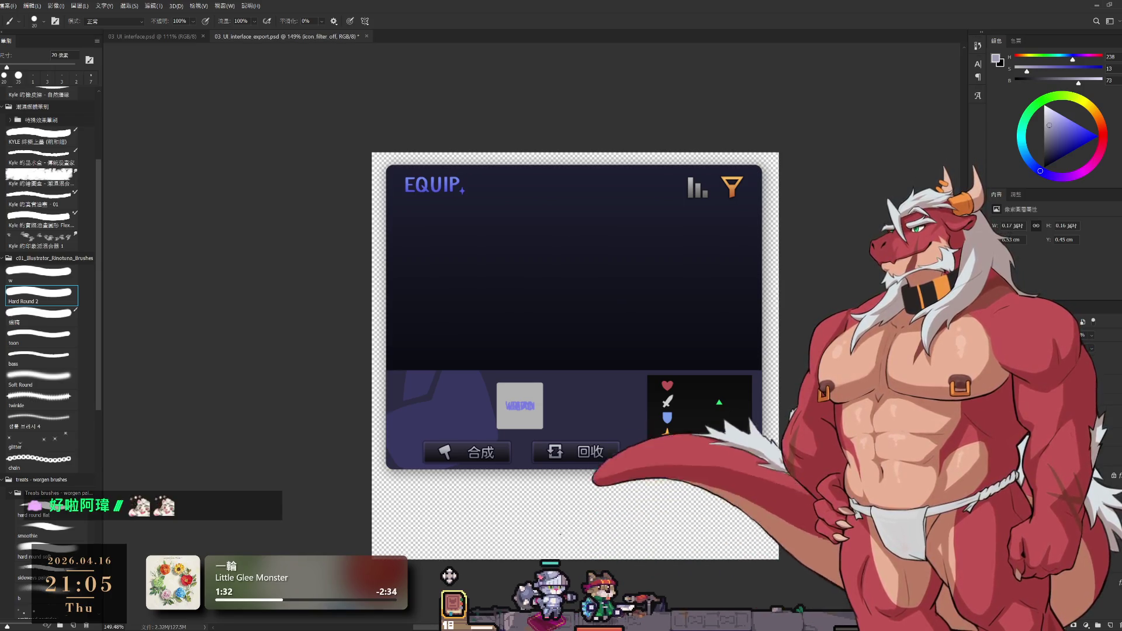
# Rename the icon layers to eq_icon_filter_off, eq_icon_sort_off and eq_icon_filter_on.
pyautogui.press('Return')
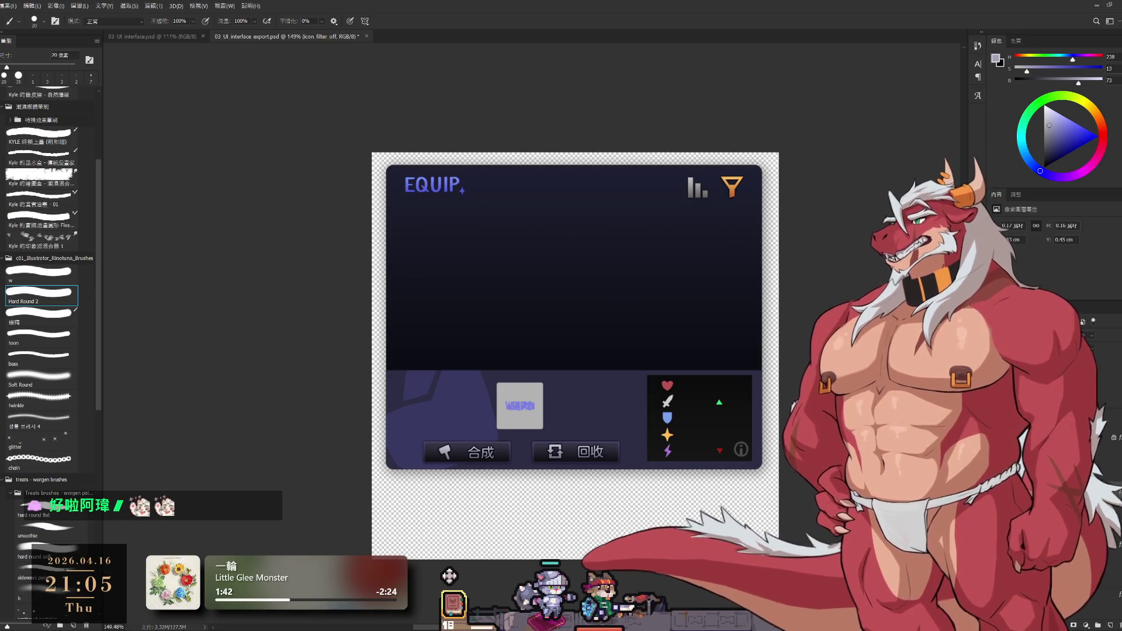
pyautogui.hotkey('alt', '[')
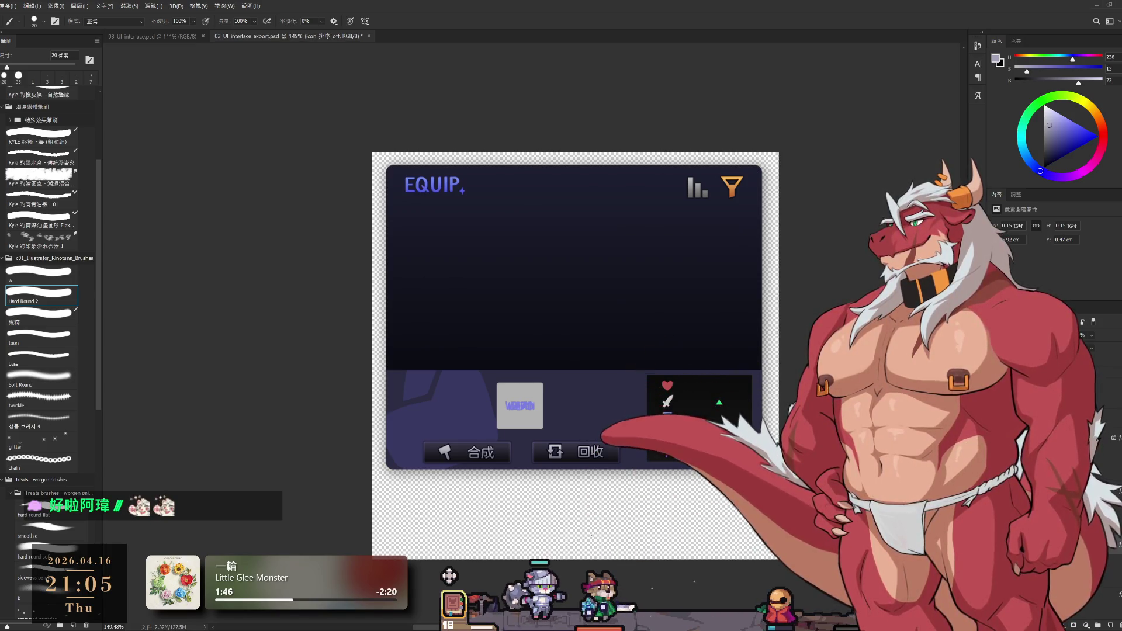
pyautogui.hotkey('alt', '[')
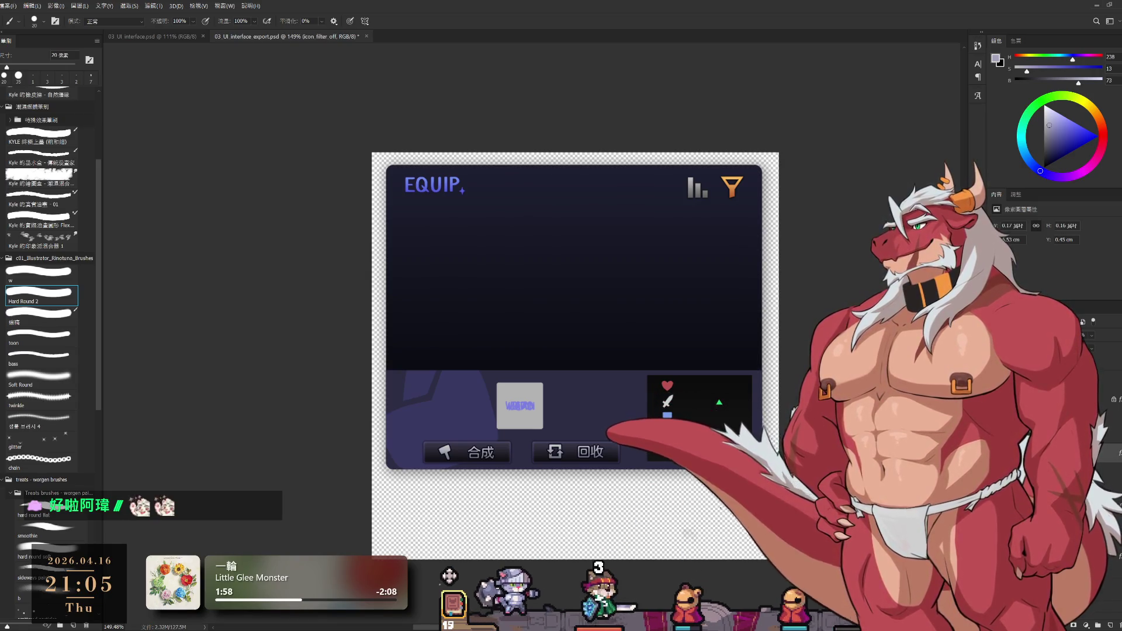
pyautogui.press('Return')
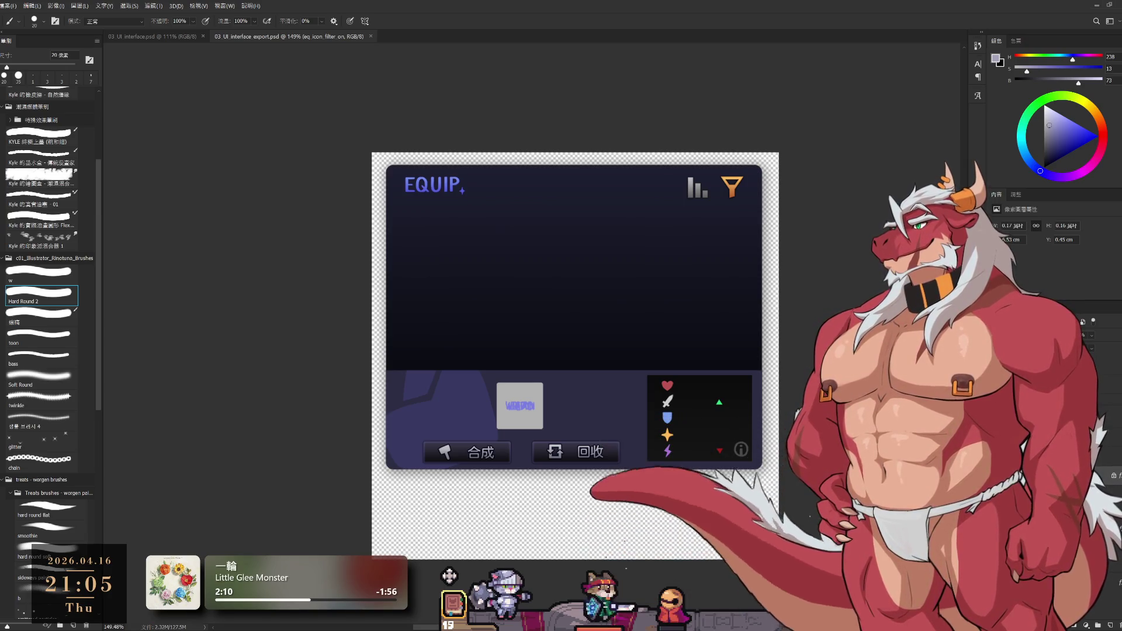
pyautogui.moveTo(443, 397); pyautogui.dragTo(511, 412)
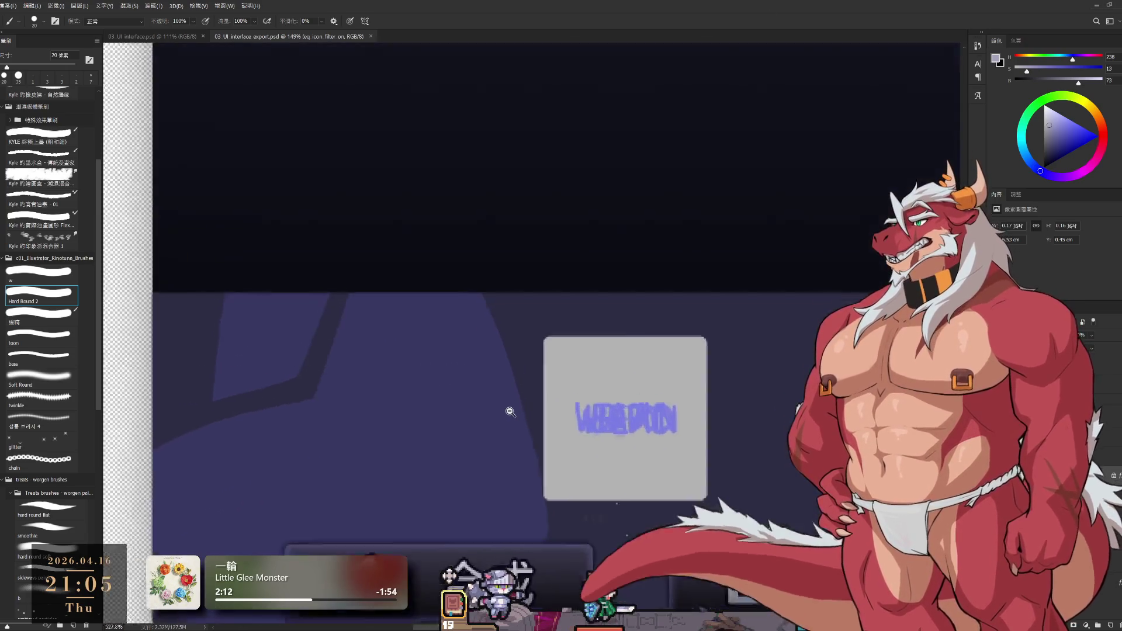
pyautogui.moveTo(603, 536); pyautogui.dragTo(614, 492)
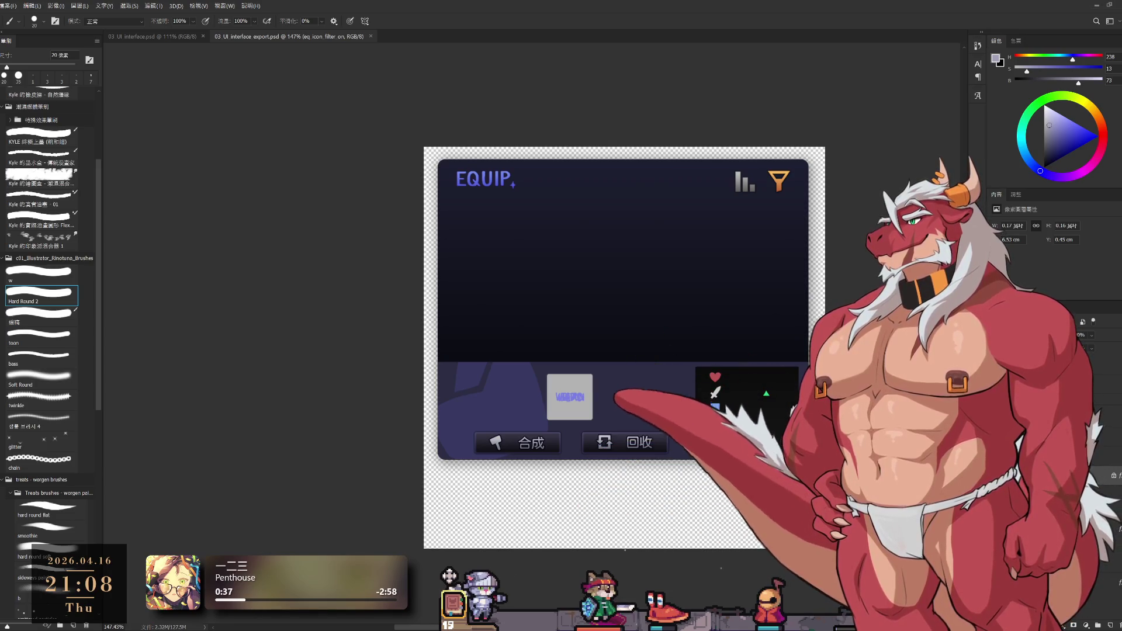
# Browse the overlay game's book menu through its inventory, statistics and appearance pages for reference.
pyautogui.click(453, 603)
pyautogui.click(406, 219)
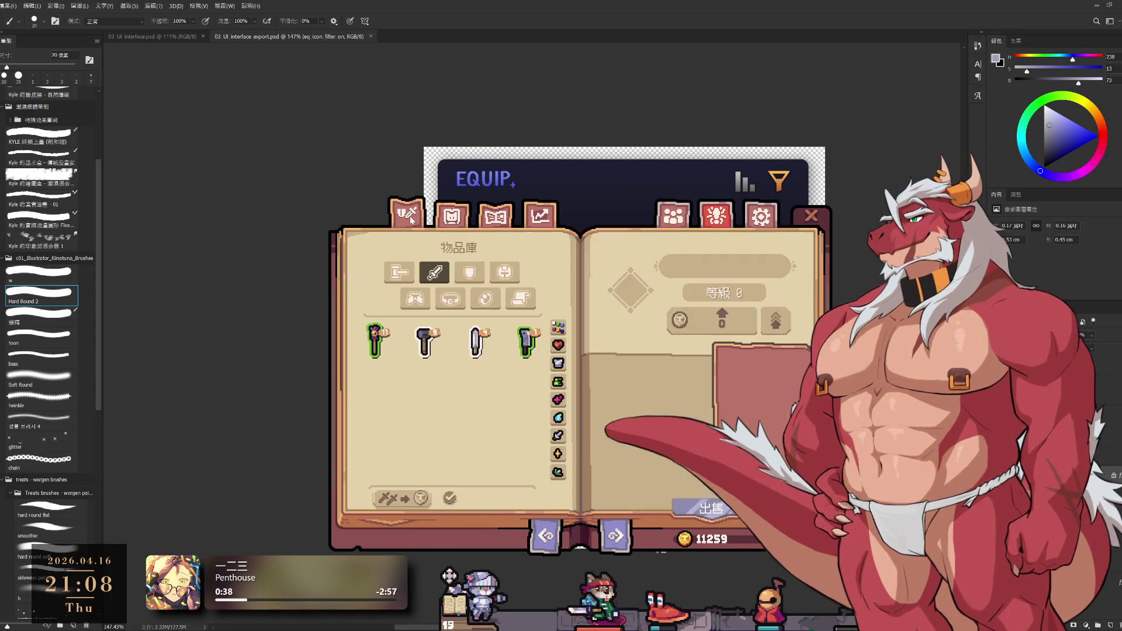
pyautogui.click(400, 272)
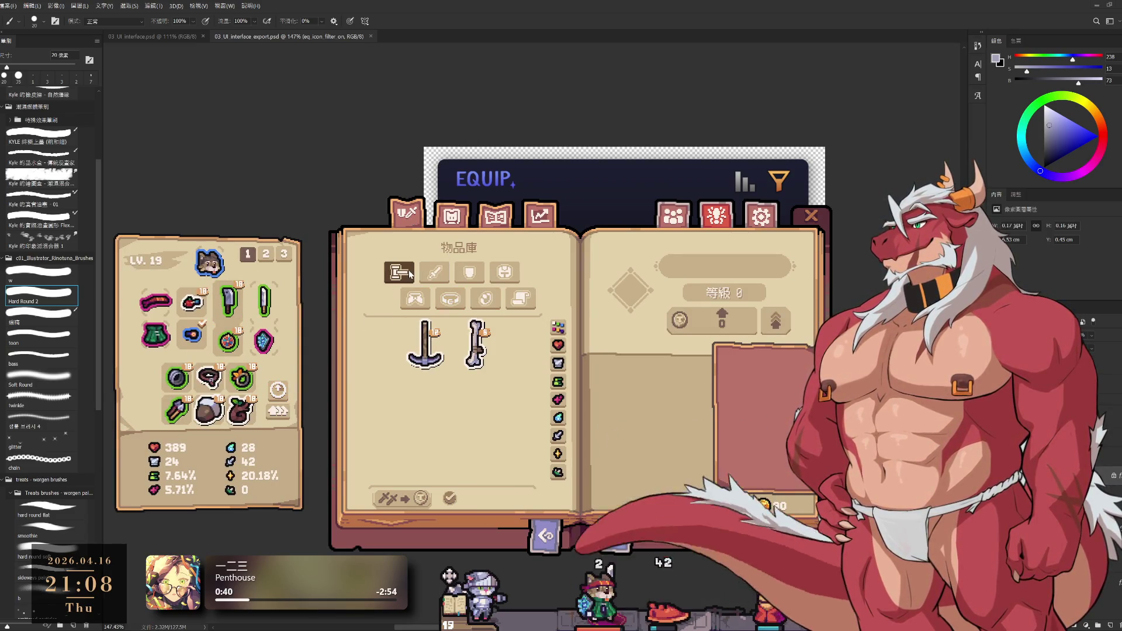
pyautogui.click(495, 216)
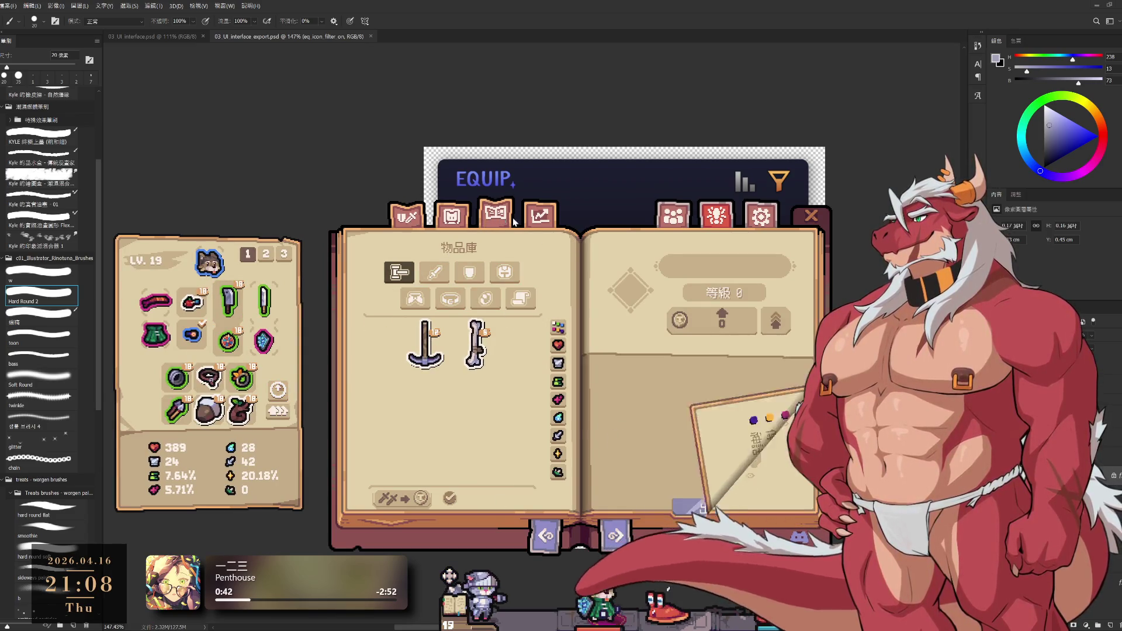
pyautogui.click(539, 213)
pyautogui.click(452, 215)
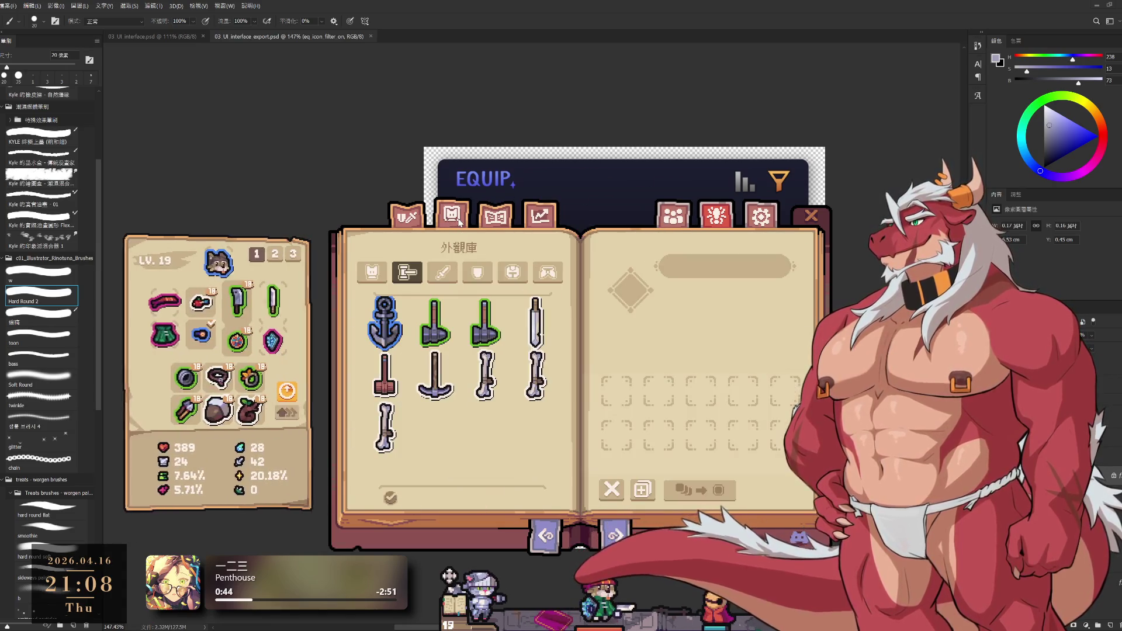
pyautogui.click(383, 276)
pyautogui.click(406, 215)
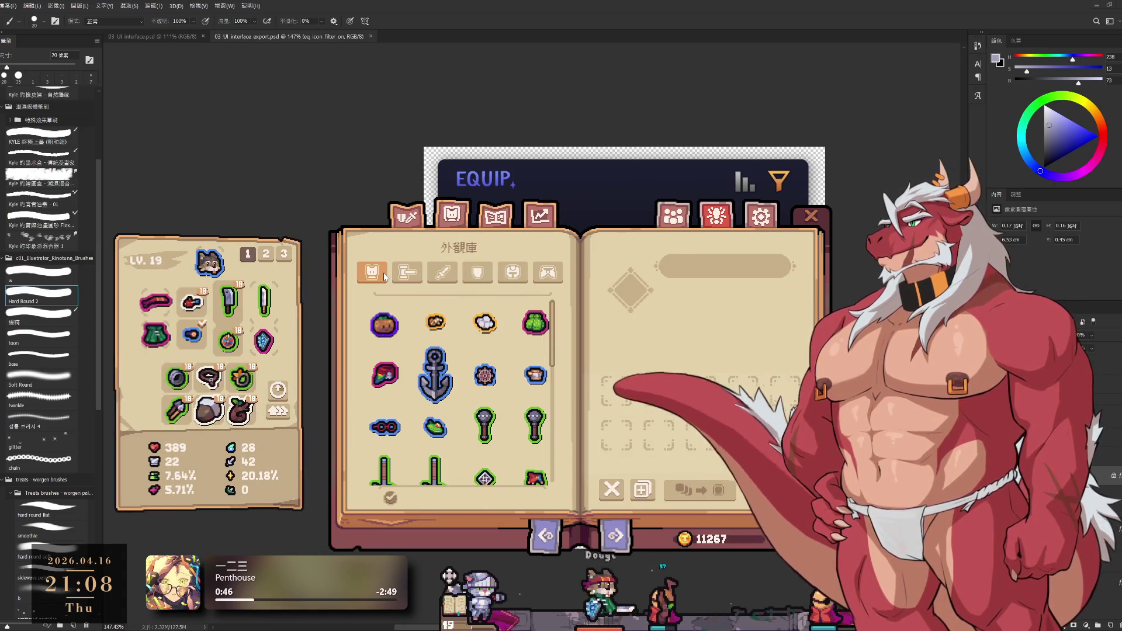
pyautogui.click(399, 272)
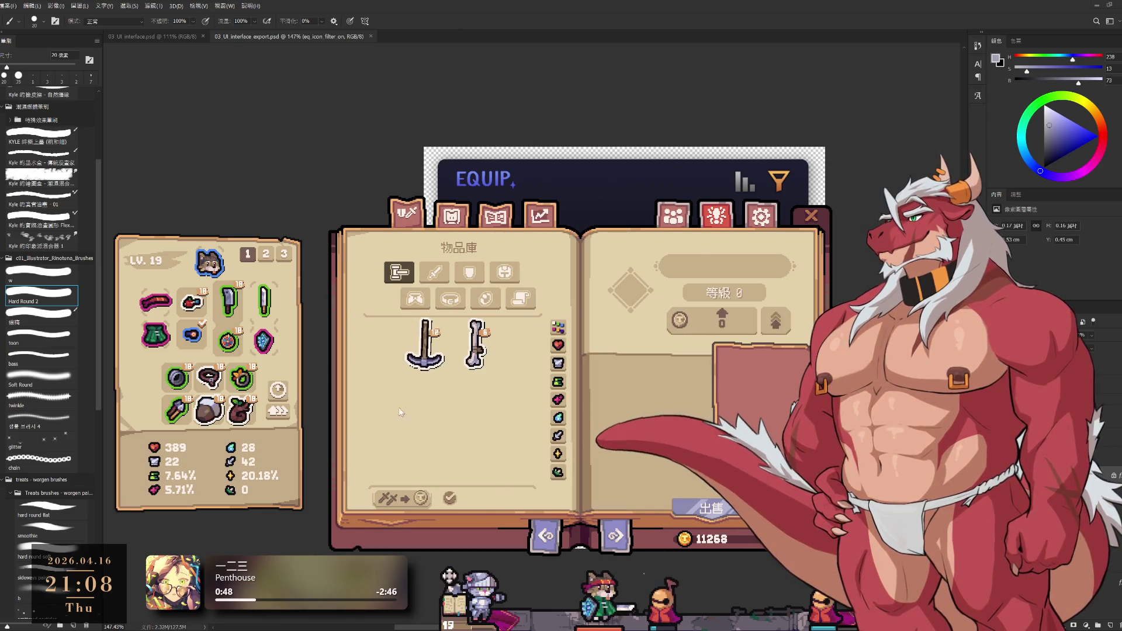
# Upgrade all equipped items with the gold and close the game's equipment menu.
pyautogui.click(279, 410)
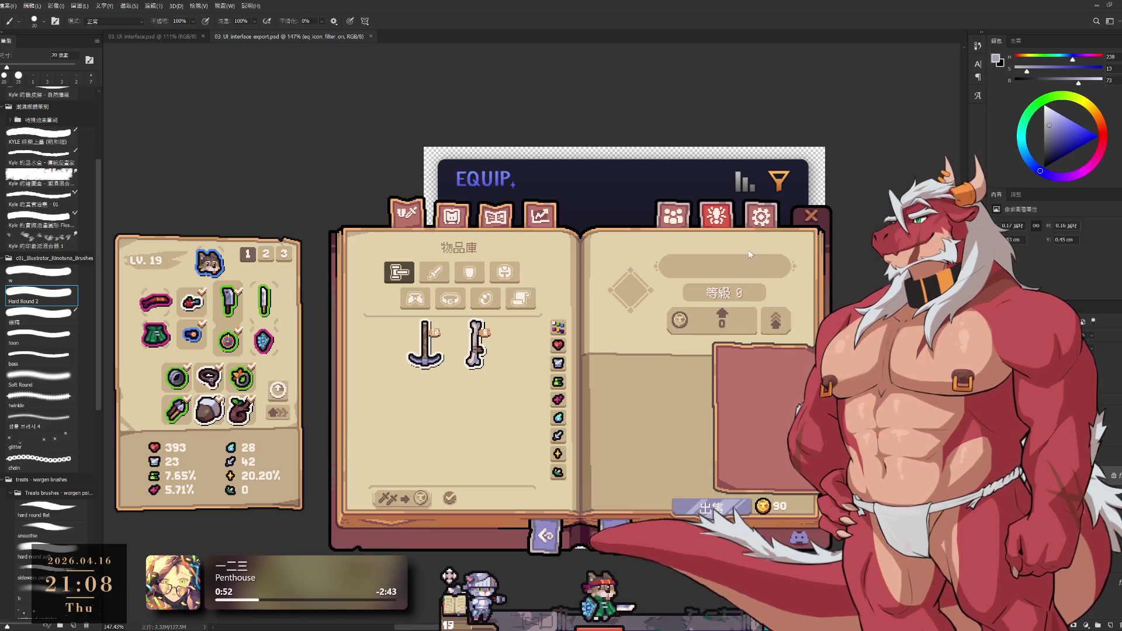
pyautogui.press('Escape')
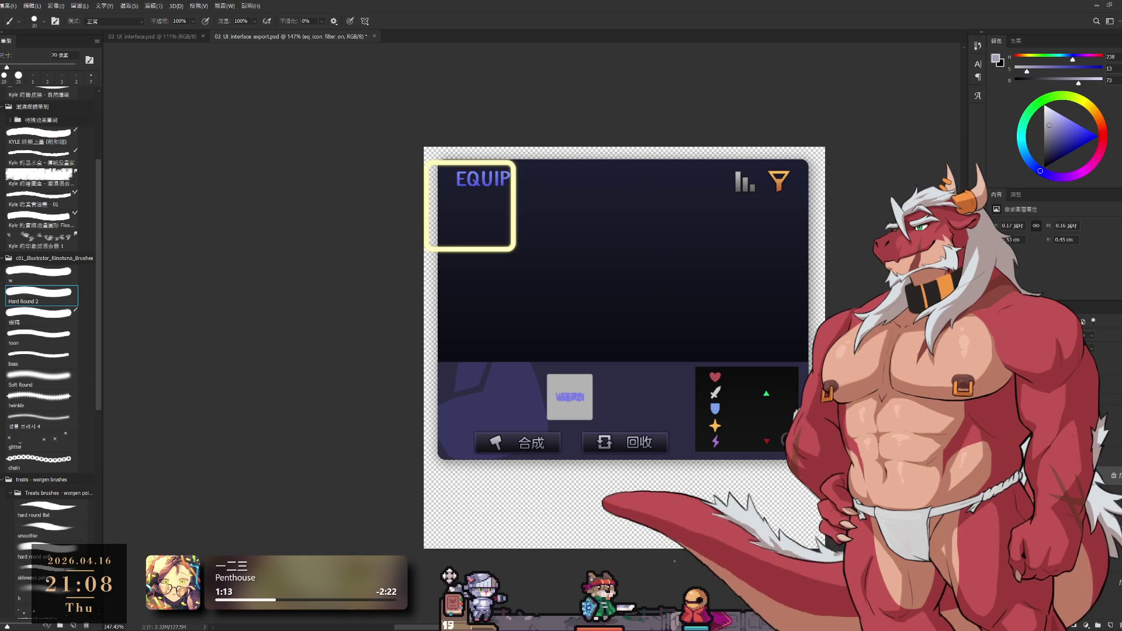
# Hide the yellow-outlined item slot and the reference inventory screenshot from the EQUIP panel.
pyautogui.hotkey('alt', '[')
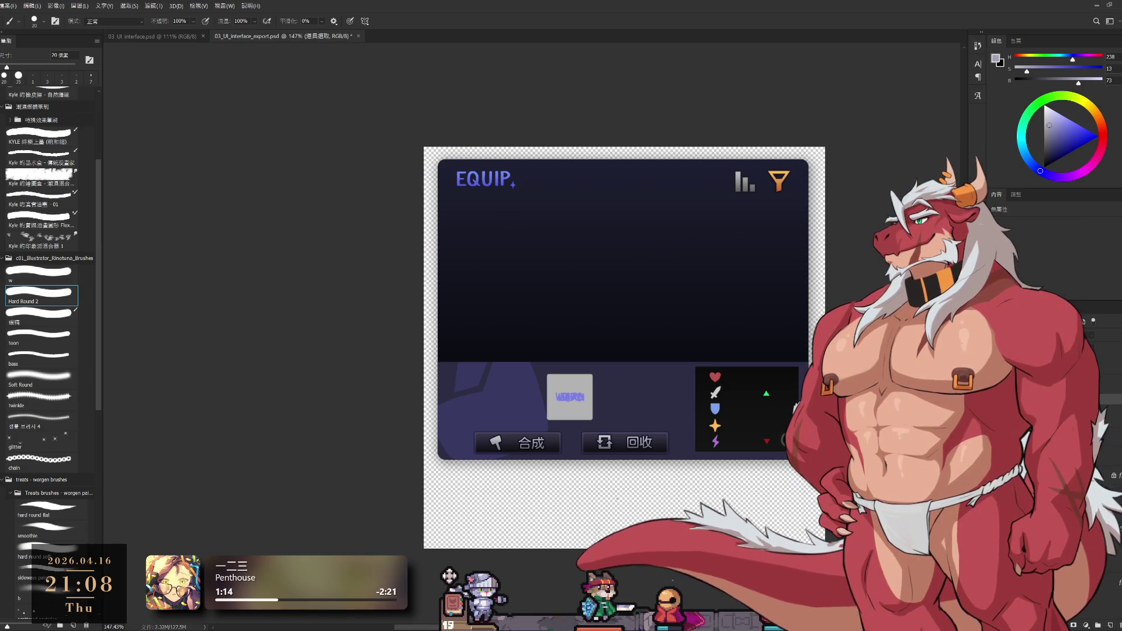
pyautogui.hotkey('ctrl', 'z')
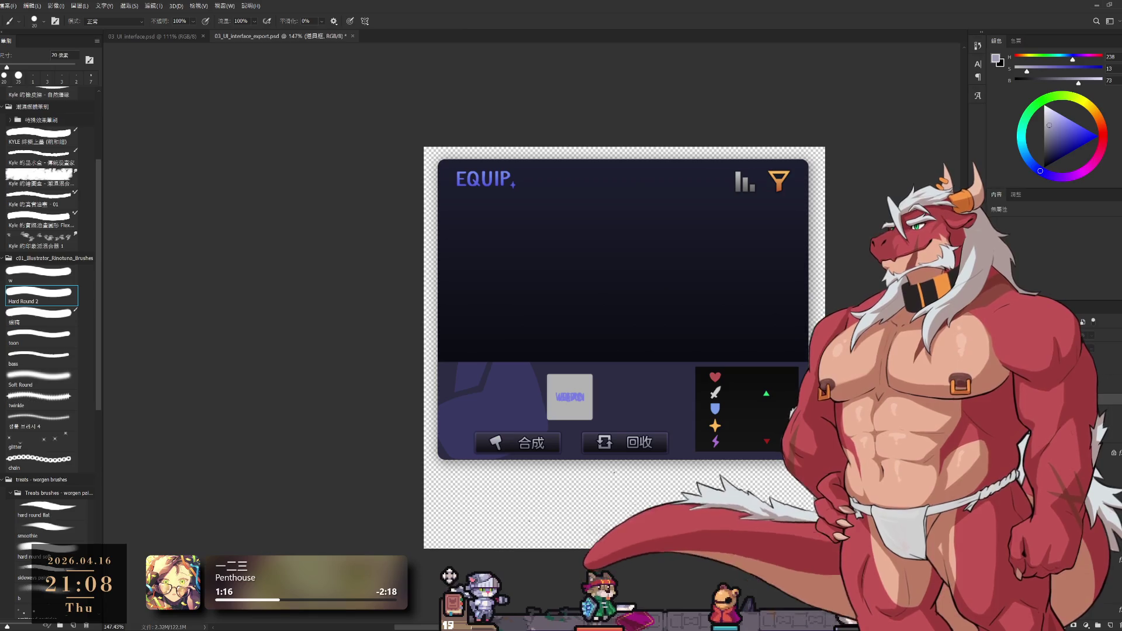
pyautogui.hotkey('ctrl', 'z')
pyautogui.hotkey('ctrl', 'z')
pyautogui.hotkey('ctrl', 'z')
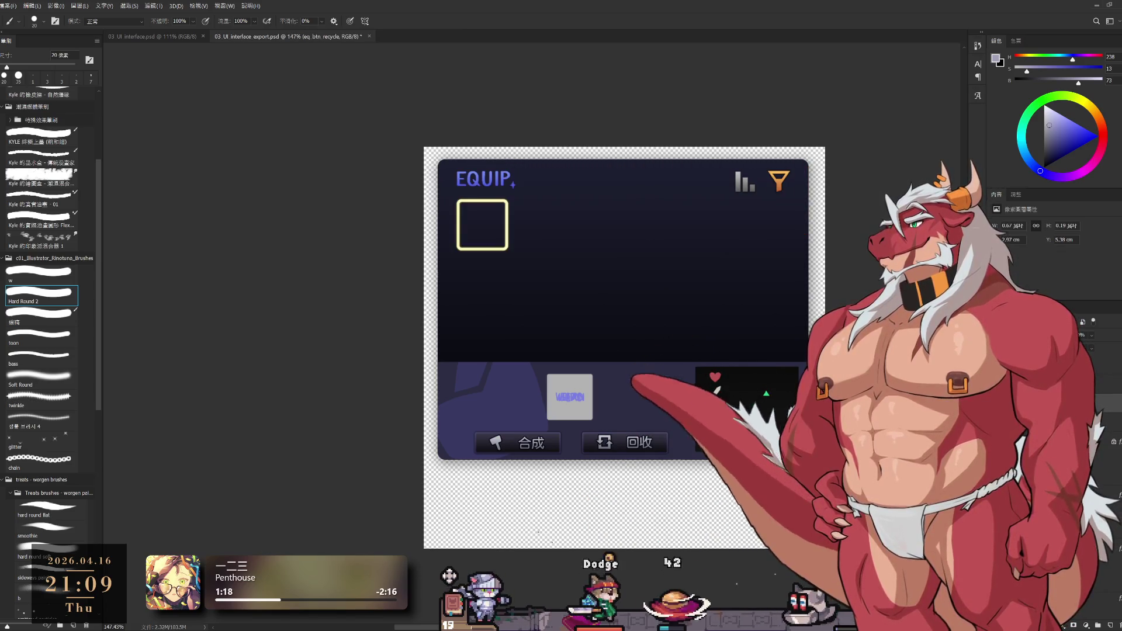
pyautogui.hotkey('ctrl', 'z')
pyautogui.hotkey('ctrl', 'z')
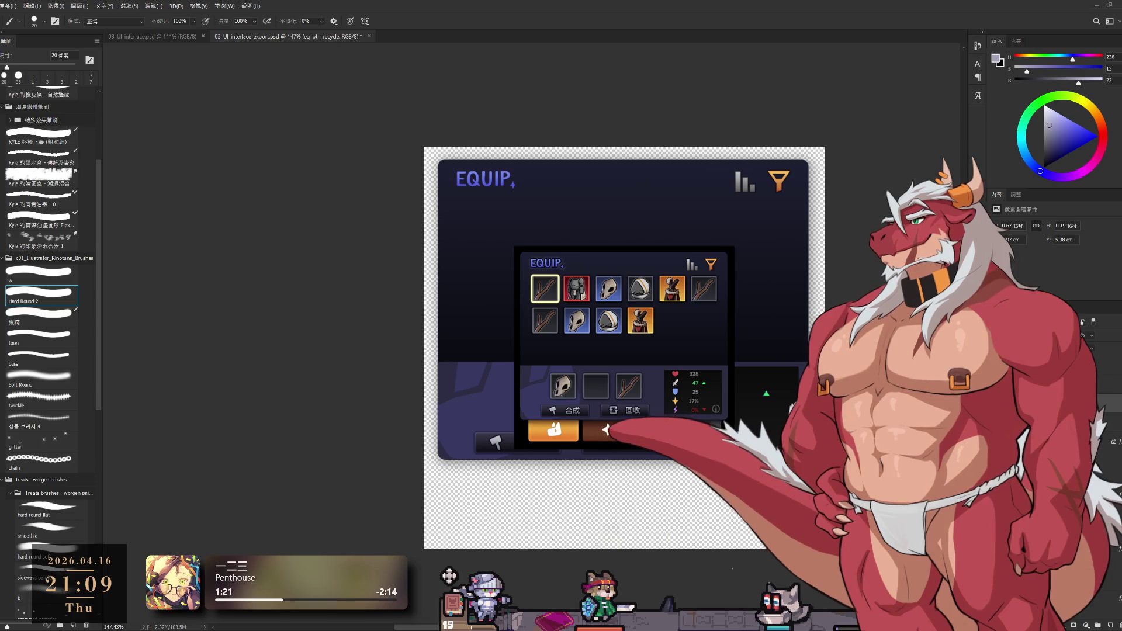
pyautogui.hotkey('ctrl', 'z')
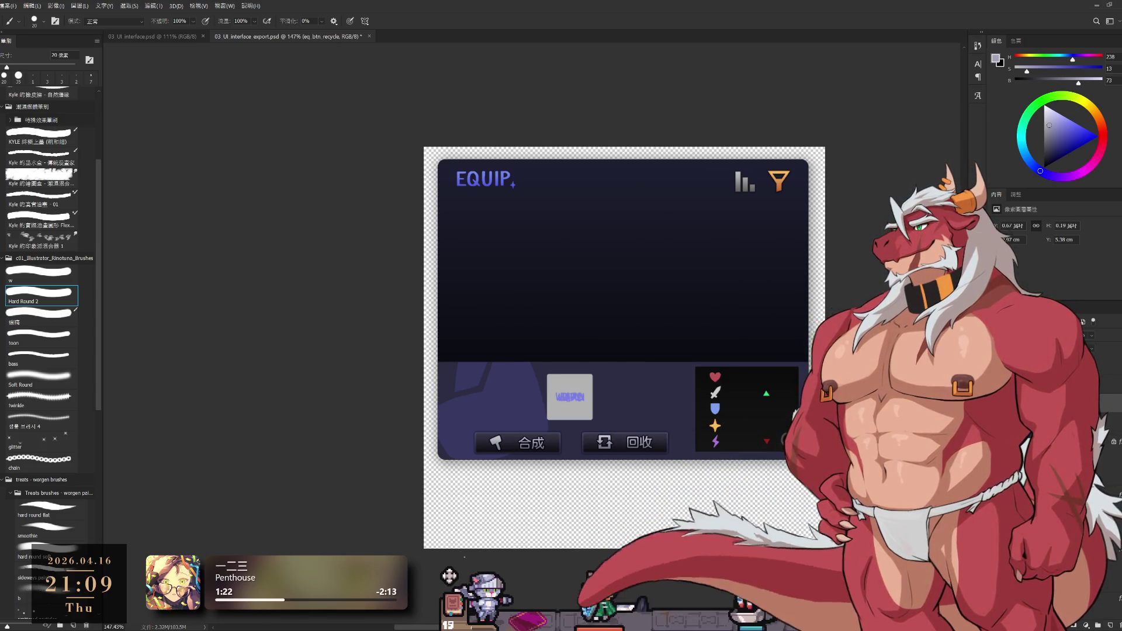
pyautogui.hotkey('ctrl', 'z')
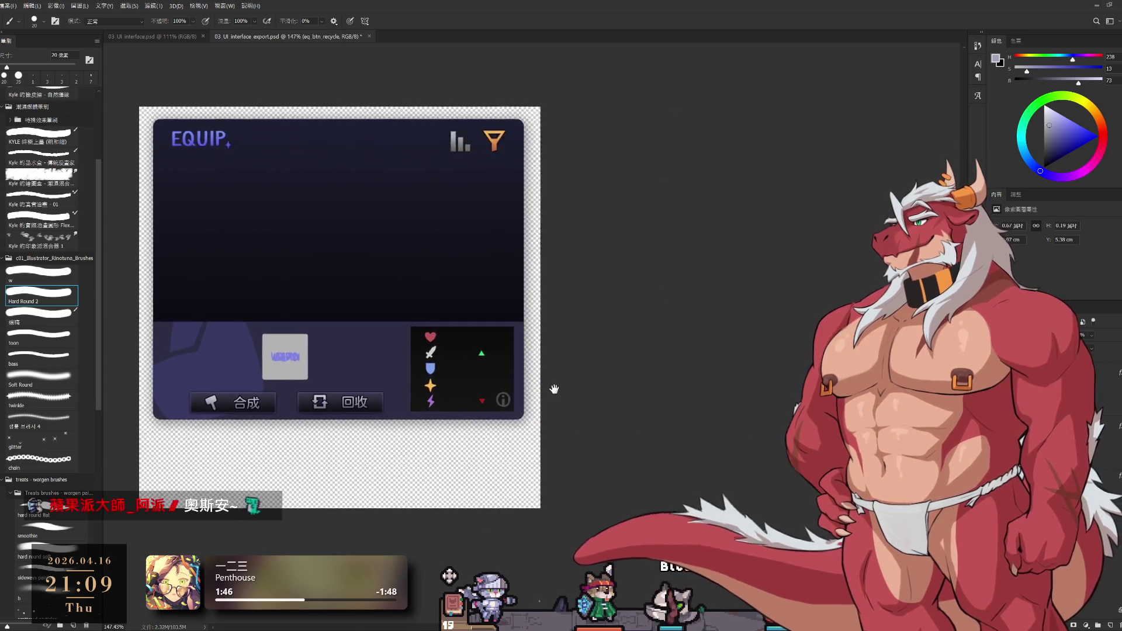
pyautogui.scroll(3, 771, 458)
pyautogui.scroll(-2, 771, 459)
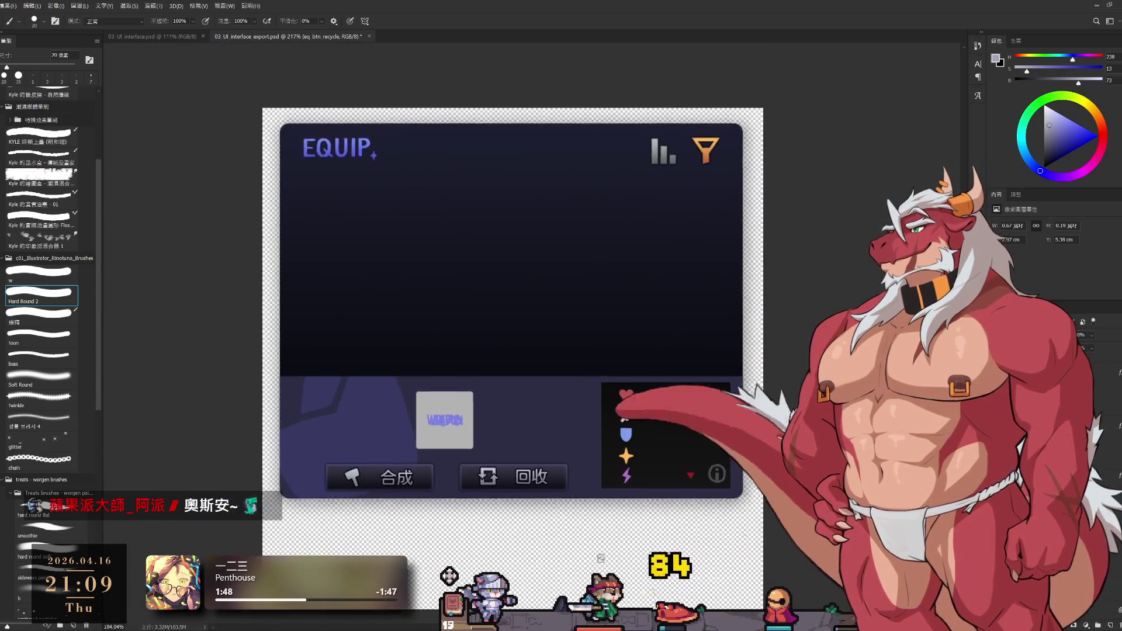
pyautogui.scroll(1, 772, 459)
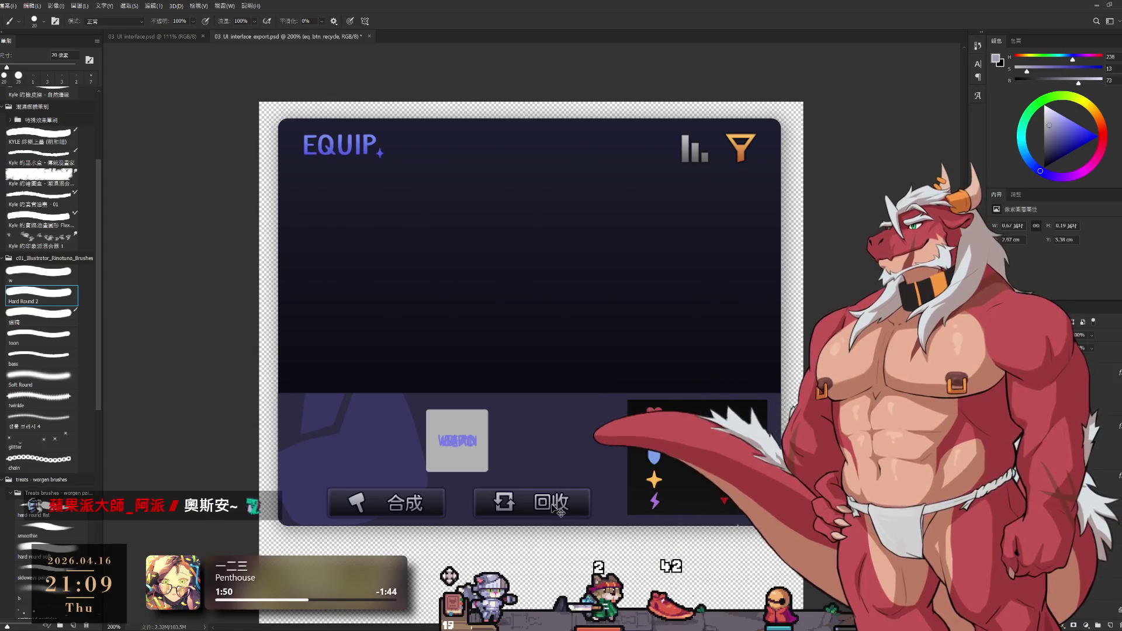
# Move the 回收 recycle button and transform it to sit centred under the item tile.
pyautogui.moveTo(556, 501); pyautogui.dragTo(405, 511)
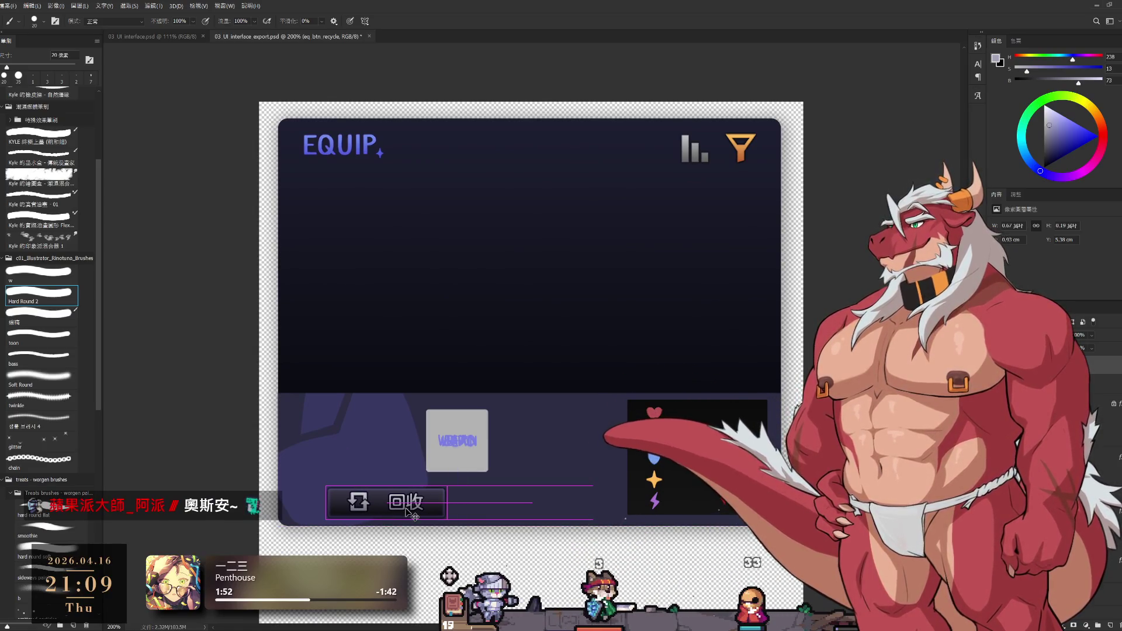
pyautogui.click(1034, 526)
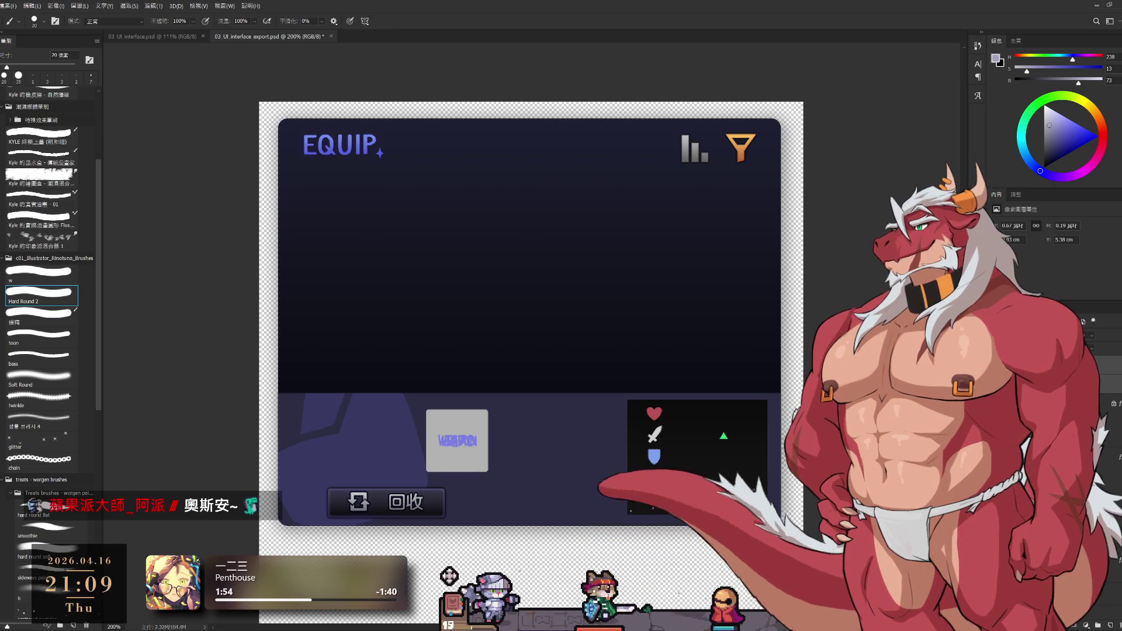
pyautogui.hotkey('ctrl', 't')
pyautogui.moveTo(391, 502); pyautogui.dragTo(459, 504)
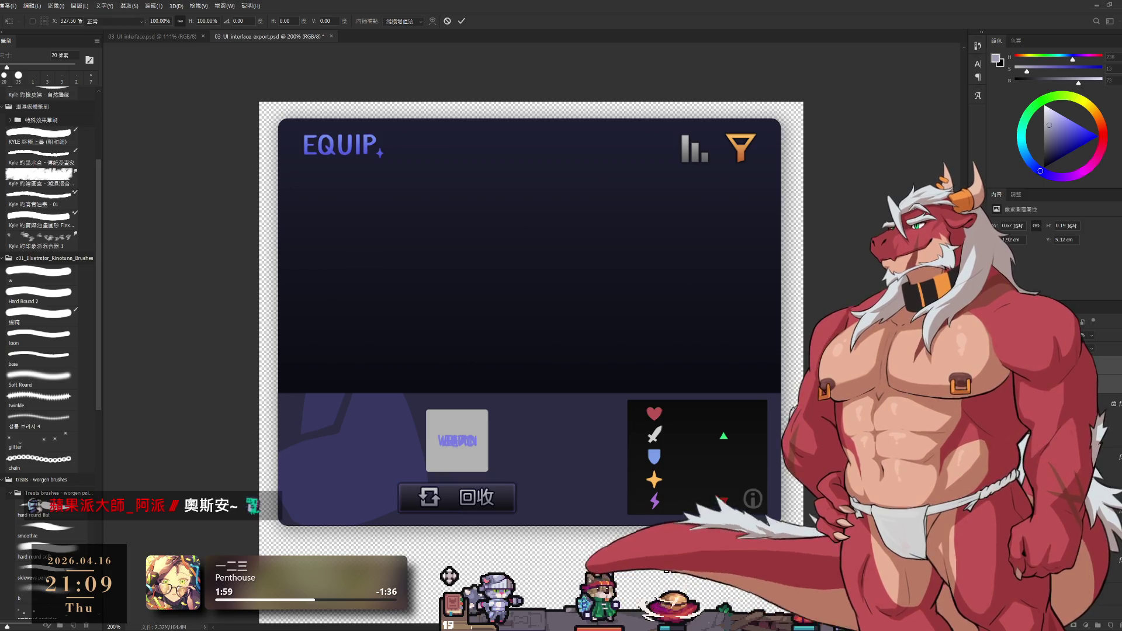
pyautogui.press('Return')
pyautogui.scroll(3, 619, 477)
pyautogui.scroll(2, 618, 477)
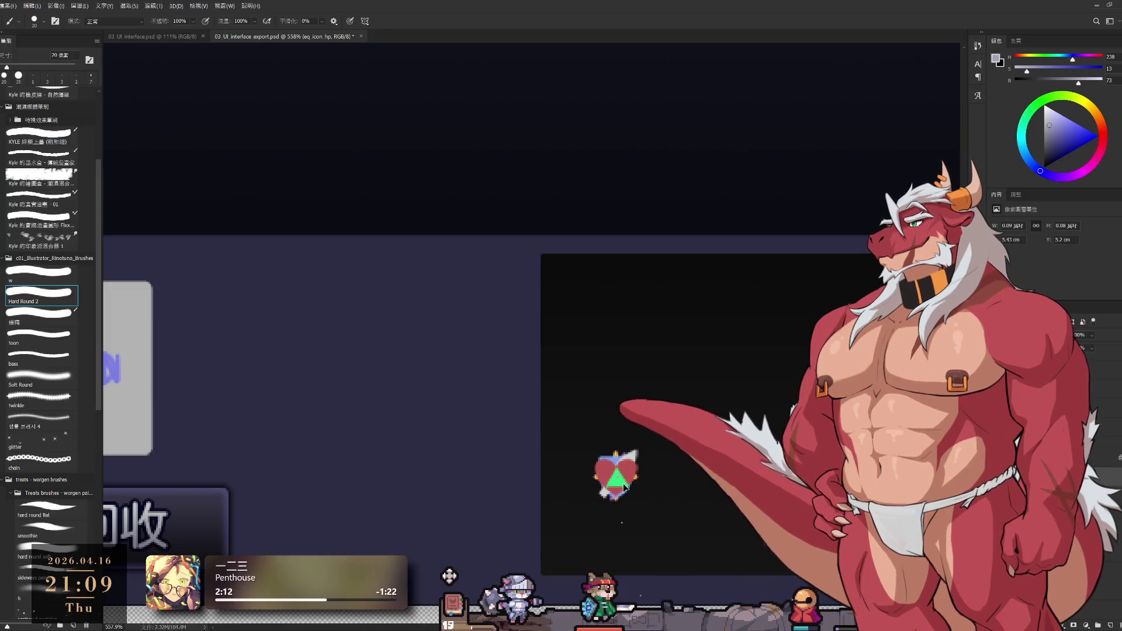
# Select the stat icon layers and stack the bar-chart sort icon onto the funnel filter icon.
pyautogui.hotkey('alt', '[')
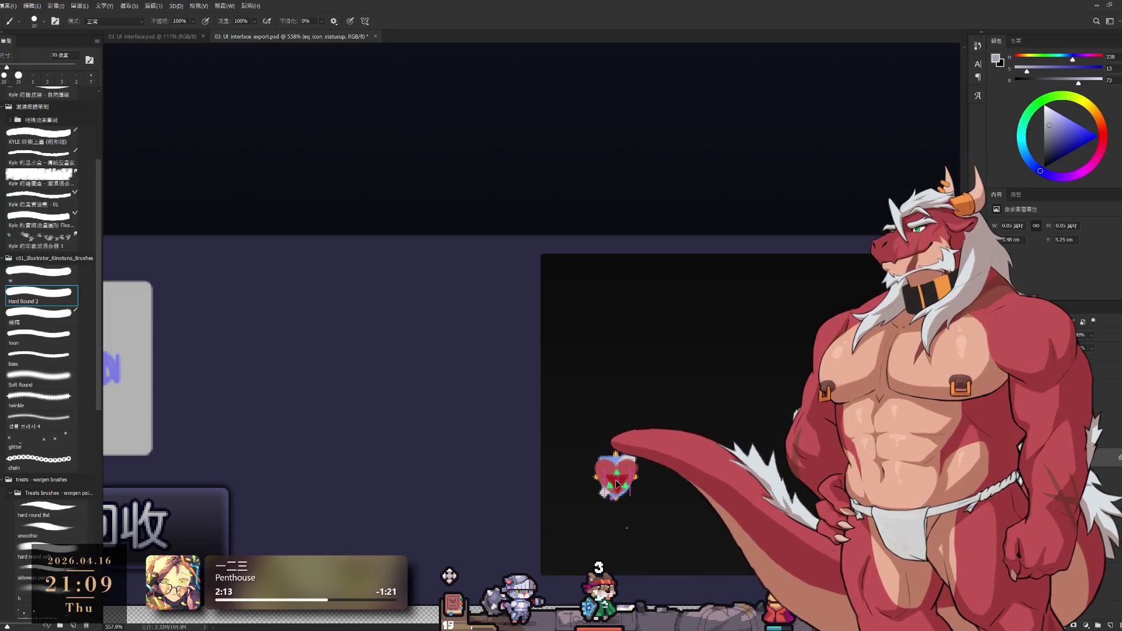
pyautogui.hotkey('alt', '[')
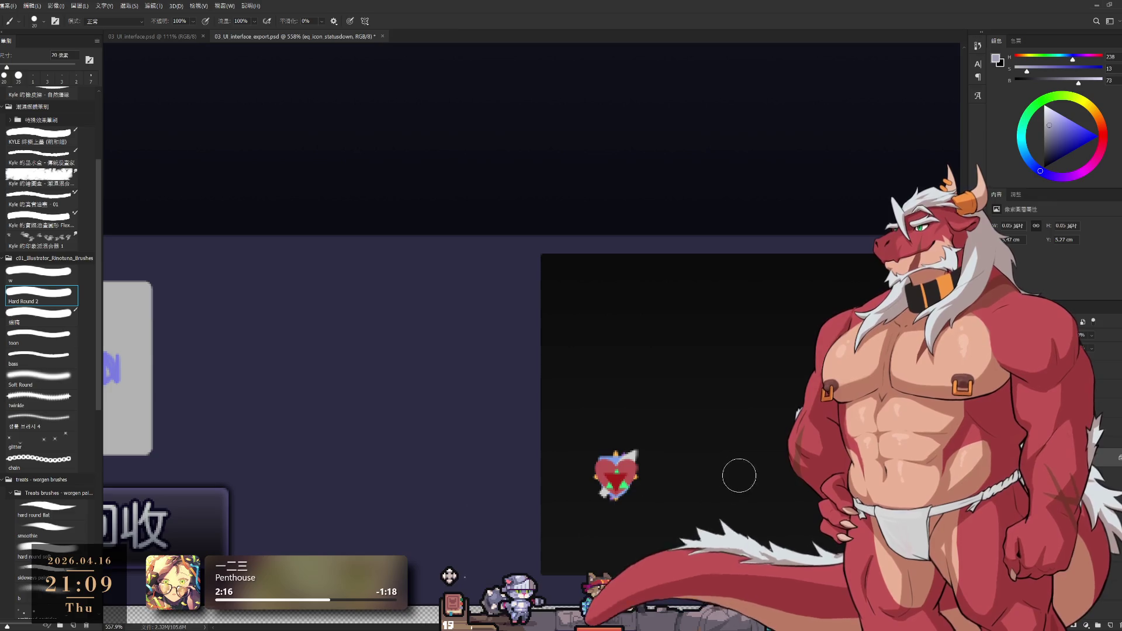
pyautogui.keyDown('ctrl'); pyautogui.click(617, 493); pyautogui.keyUp('ctrl')
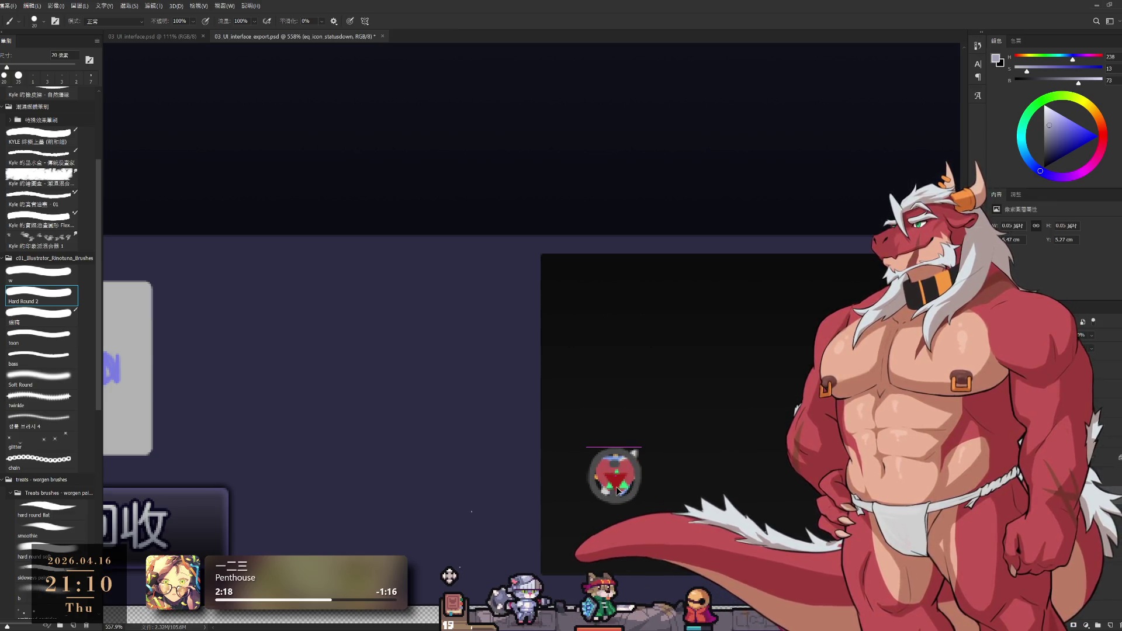
pyautogui.keyDown('alt'); pyautogui.scroll(-5, 632, 452); pyautogui.keyUp('alt')
pyautogui.moveTo(617, 439); pyautogui.dragTo(693, 445)
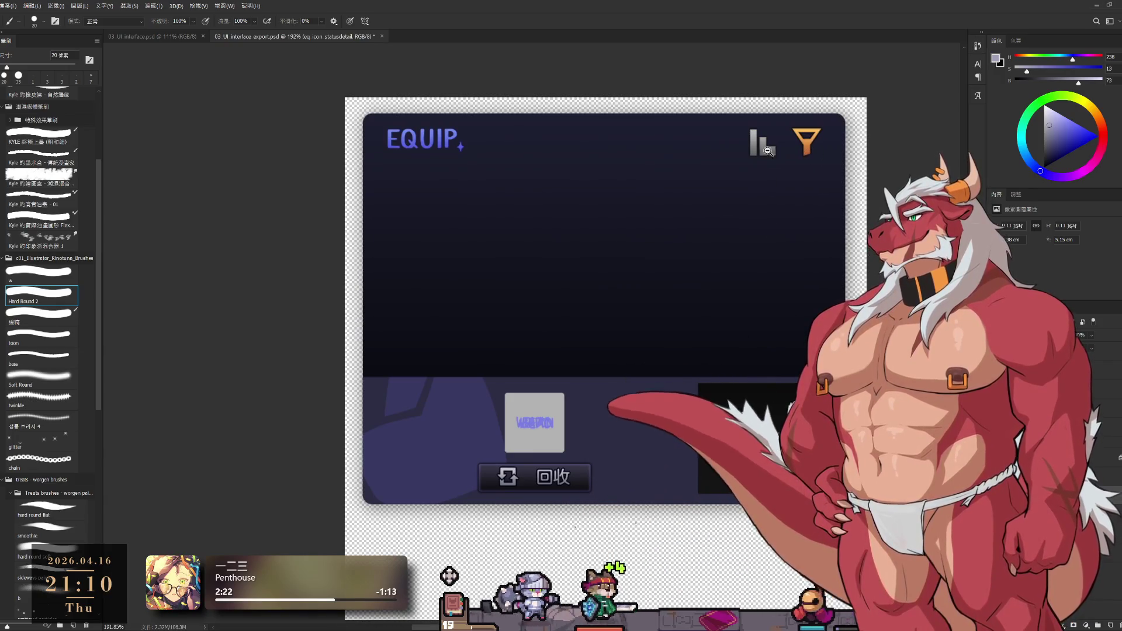
pyautogui.keyDown('alt'); pyautogui.scroll(4, 771, 161); pyautogui.keyUp('alt')
pyautogui.moveTo(771, 160); pyautogui.dragTo(861, 164)
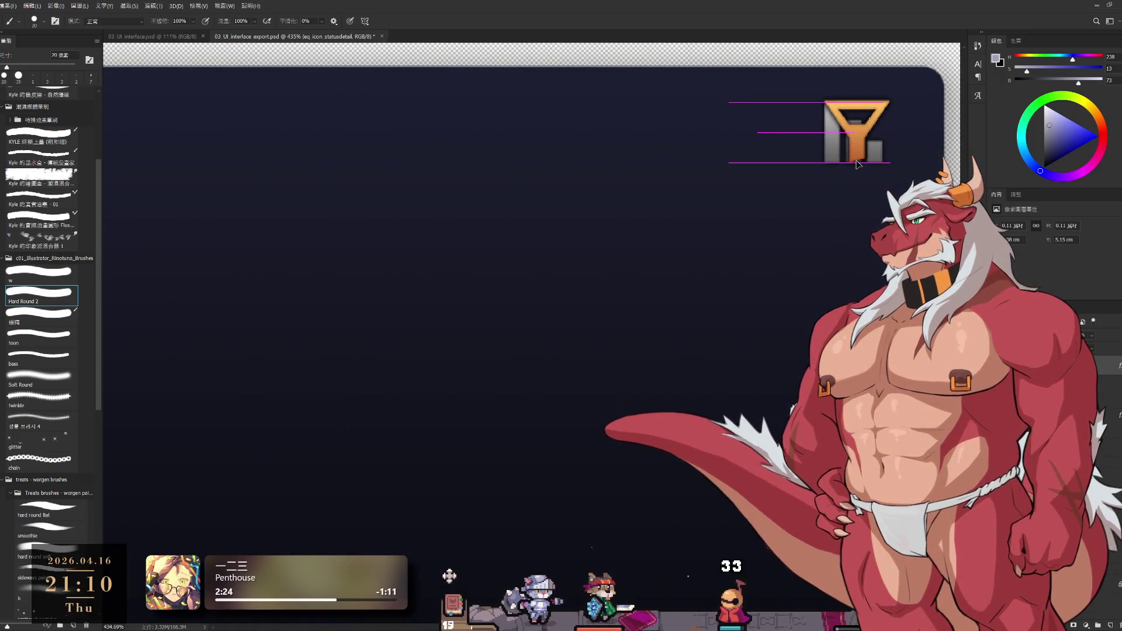
pyautogui.keyDown('alt'); pyautogui.scroll(-4, 852, 198); pyautogui.keyUp('alt')
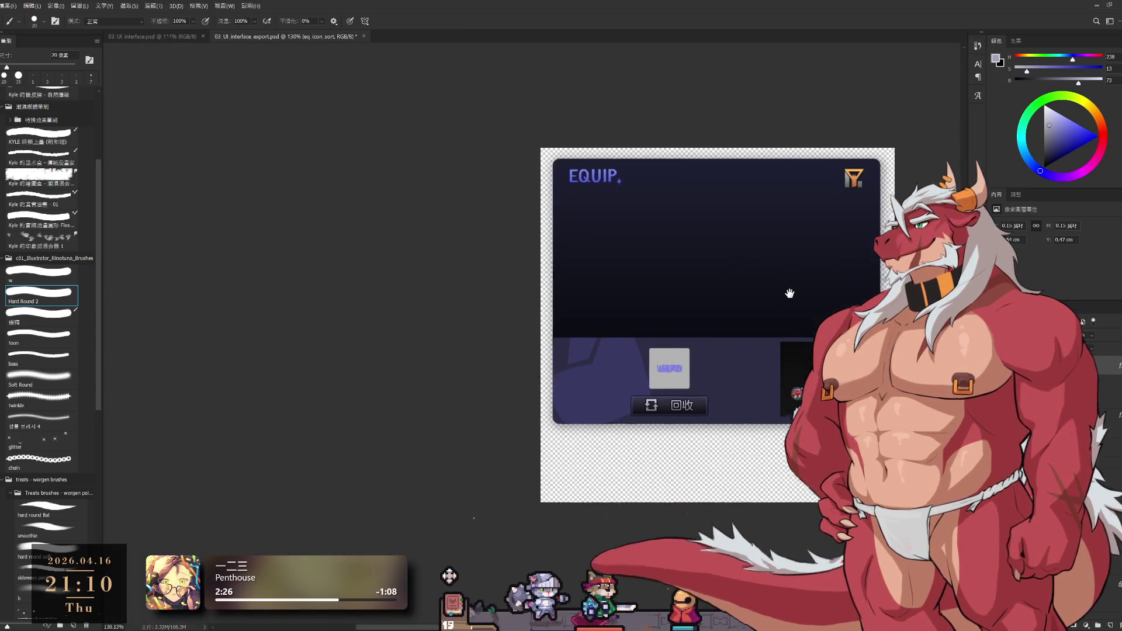
pyautogui.keyDown('alt'); pyautogui.scroll(3, 768, 315); pyautogui.keyUp('alt')
pyautogui.moveTo(838, 330)
pyautogui.mouseDown()
pyautogui.moveTo(789, 412)
pyautogui.moveTo(693, 393)
pyautogui.moveTo(725, 391)
pyautogui.mouseUp()
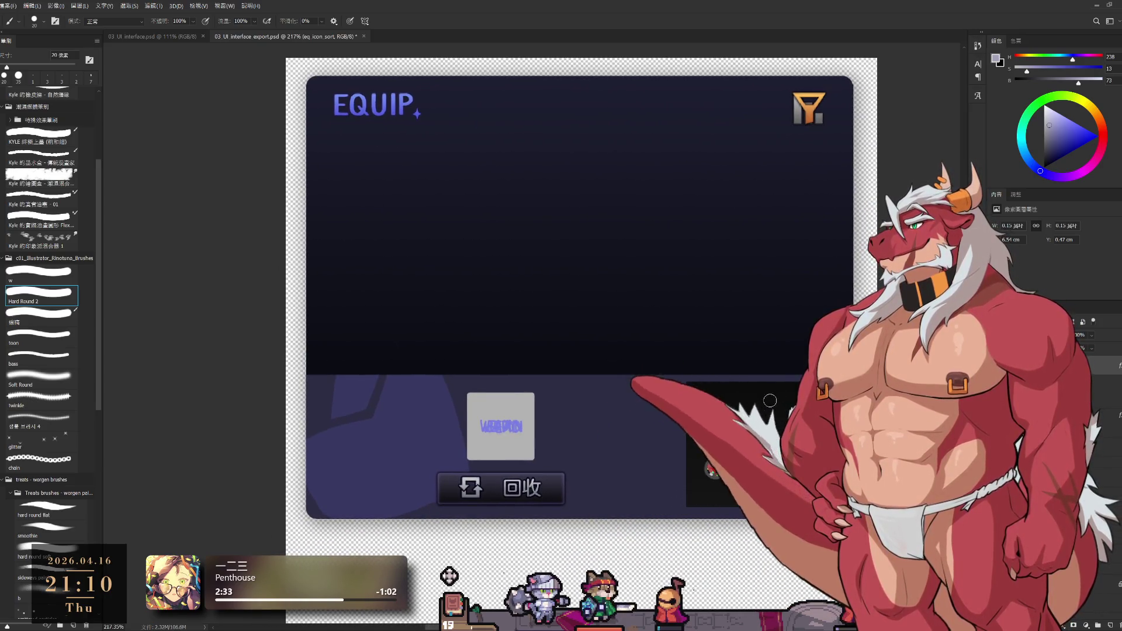
pyautogui.keyDown('alt'); pyautogui.scroll(-2, 714, 441); pyautogui.keyUp('alt')
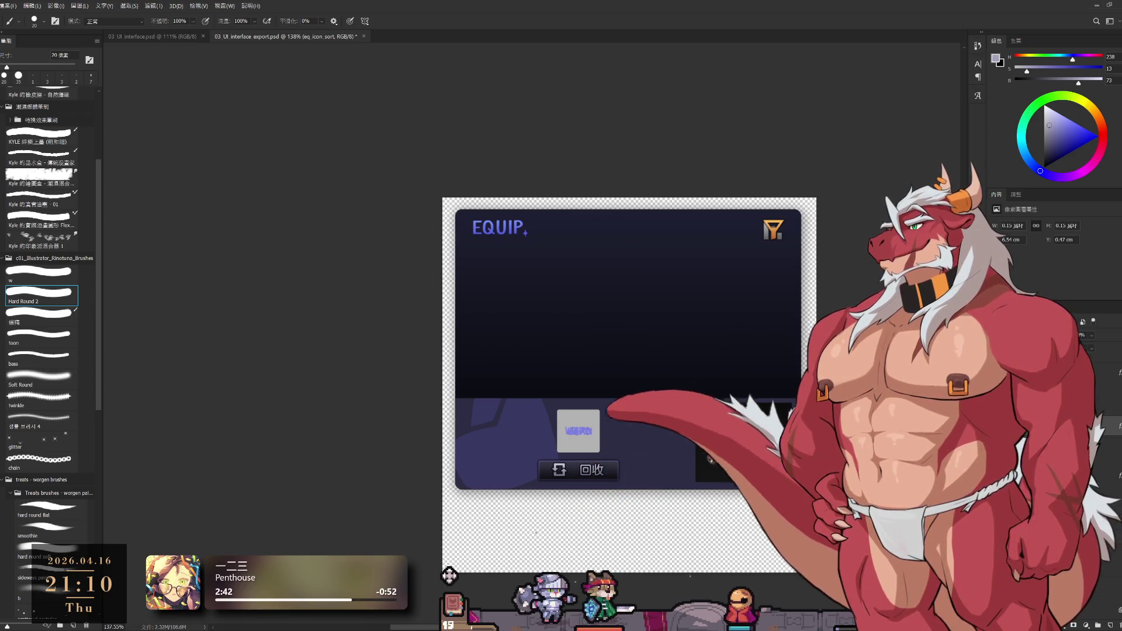
# Hide the panel background, title, slot and other icons so only the 回收 button remains visible.
pyautogui.hotkey('ctrl', ',')
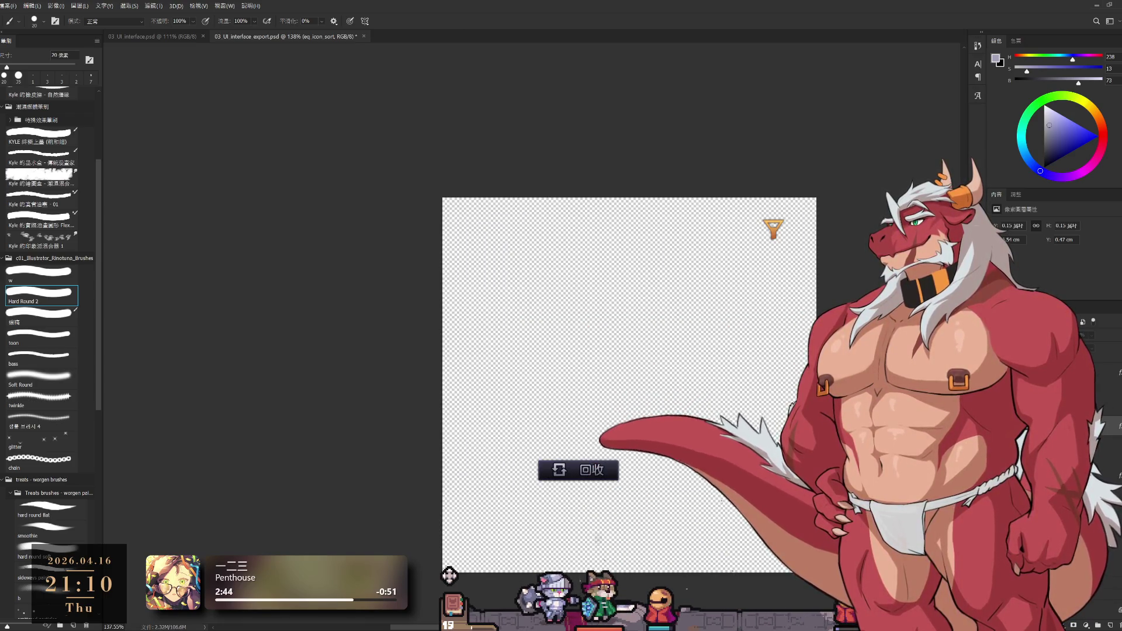
pyautogui.hotkey('alt', '[')
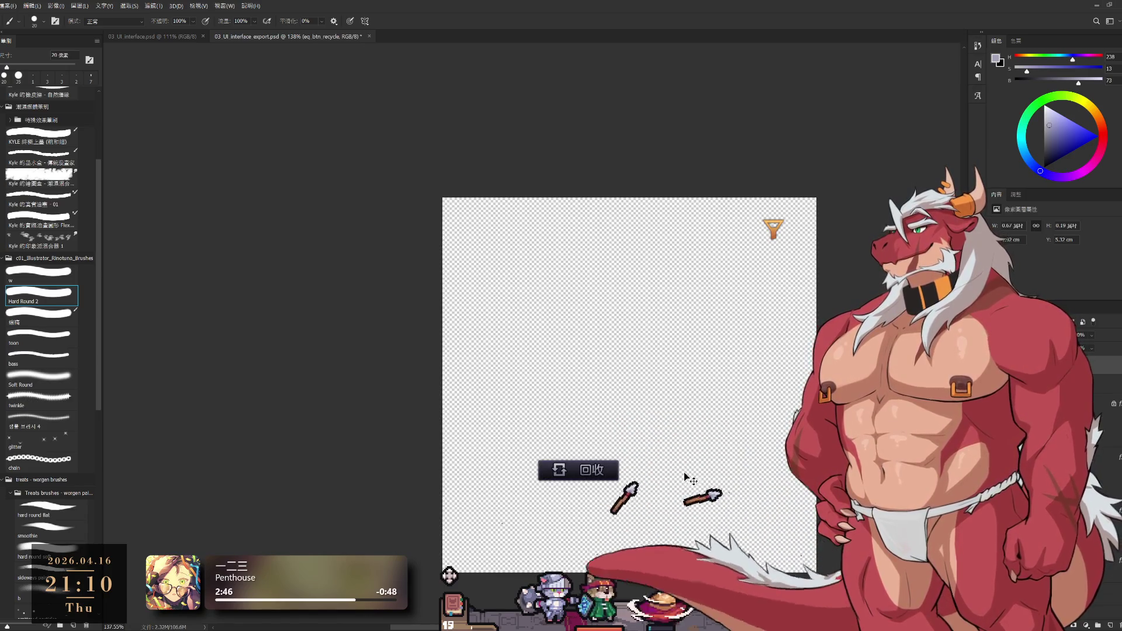
pyautogui.hotkey('ctrl', ',')
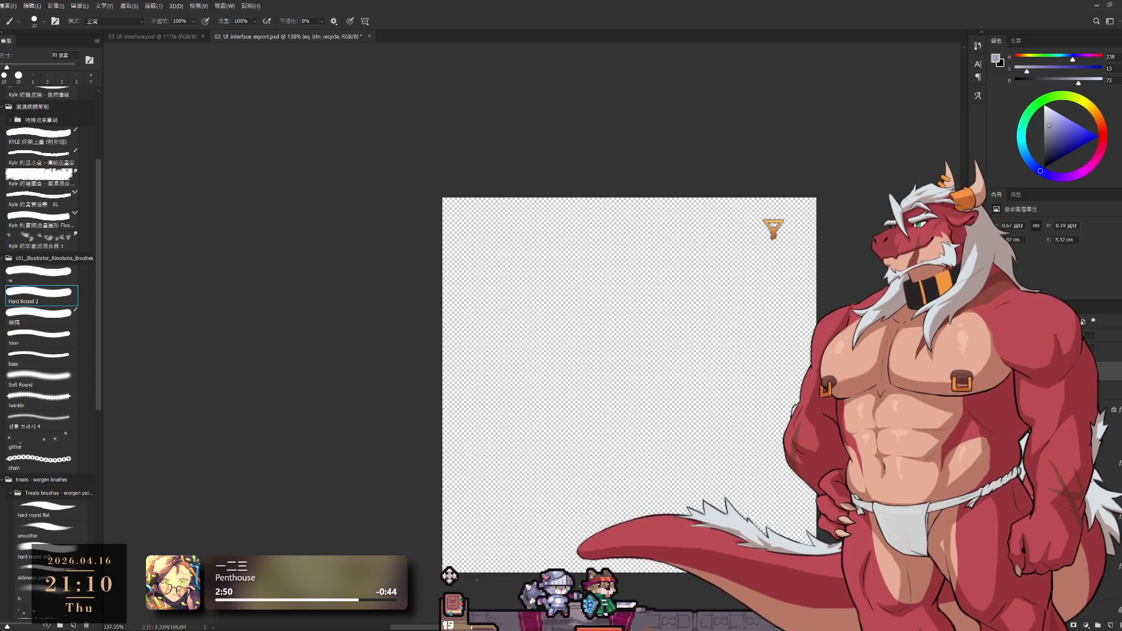
pyautogui.press('b')
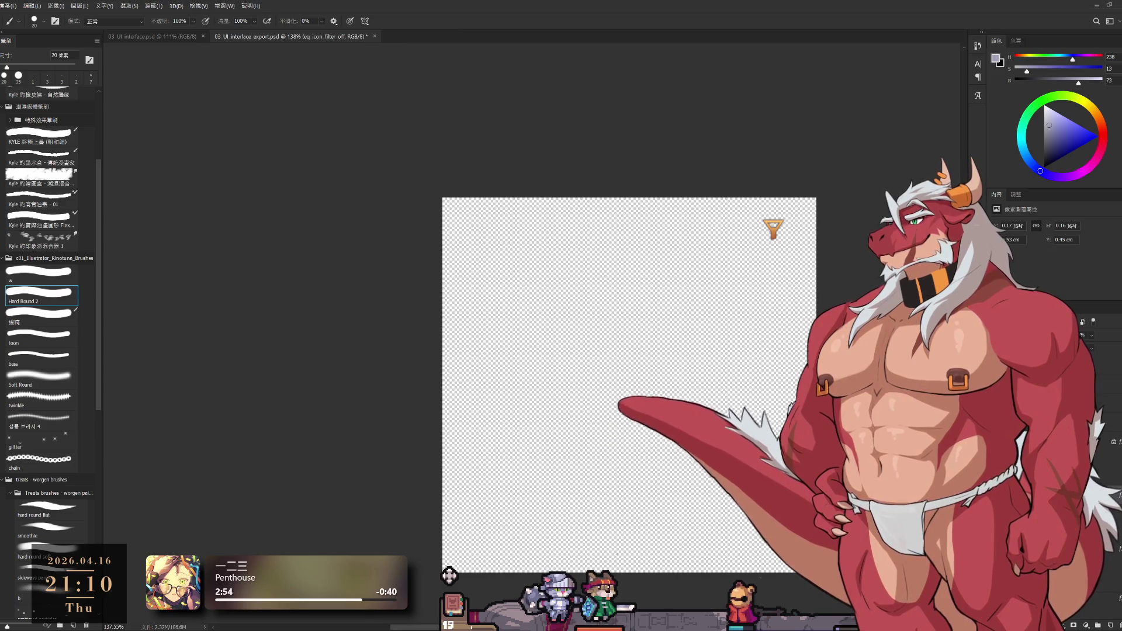
pyautogui.hotkey('alt', '[')
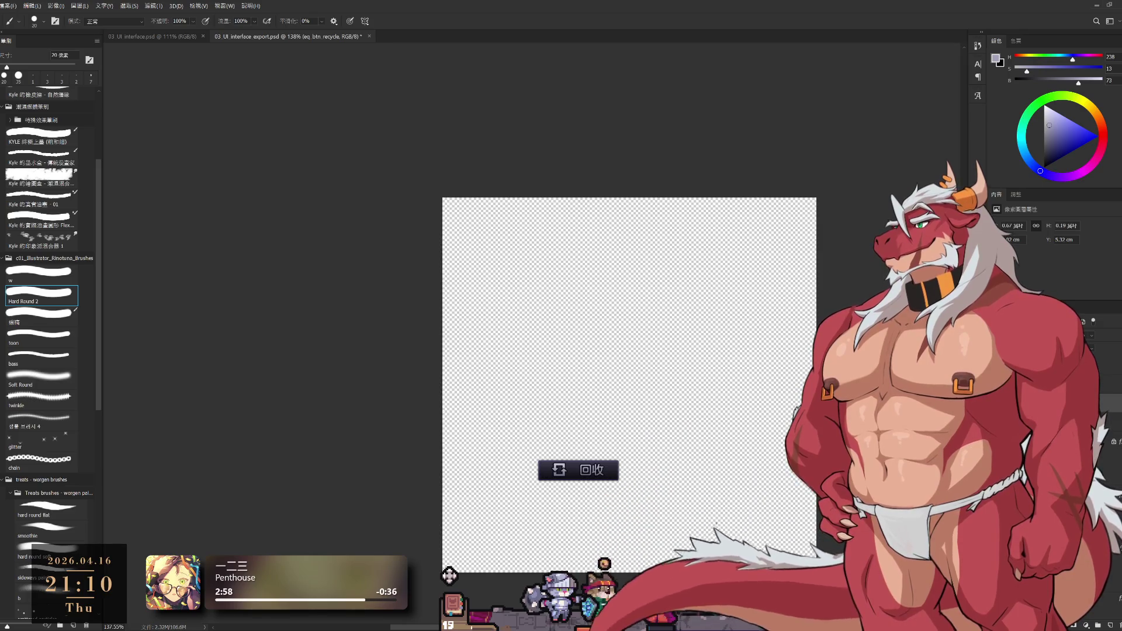
pyautogui.scroll(3, 579, 175)
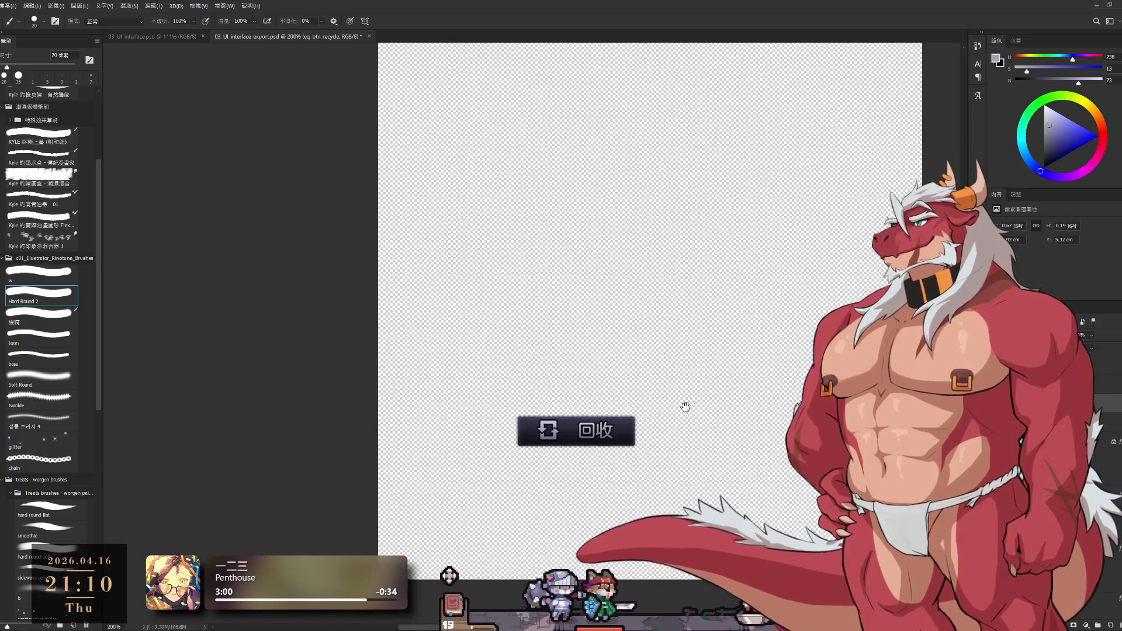
pyautogui.scroll(-2, 663, 401)
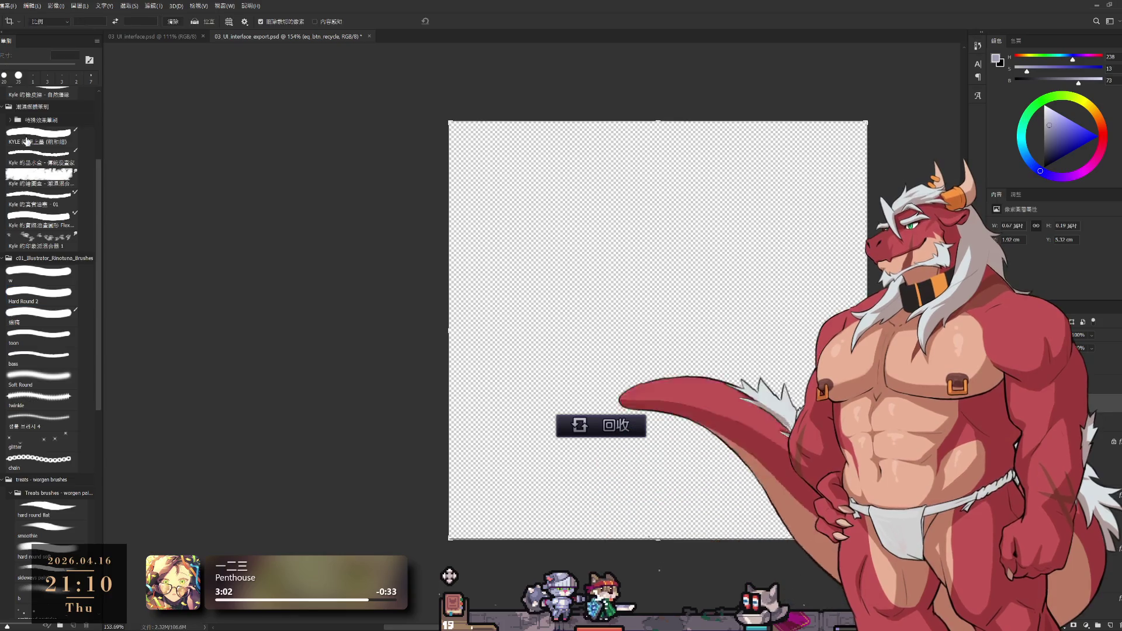
# Try a first crop around the 回收 button, cancel it and reposition the view.
pyautogui.press('c')
pyautogui.moveTo(453, 533); pyautogui.dragTo(554, 437)
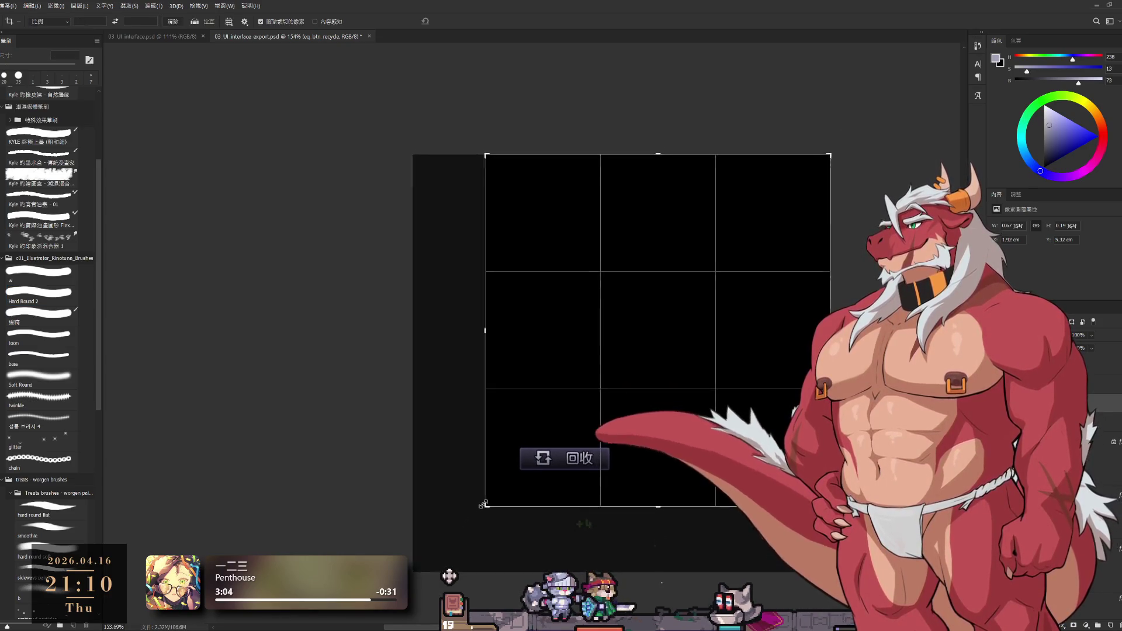
pyautogui.click(440, 21)
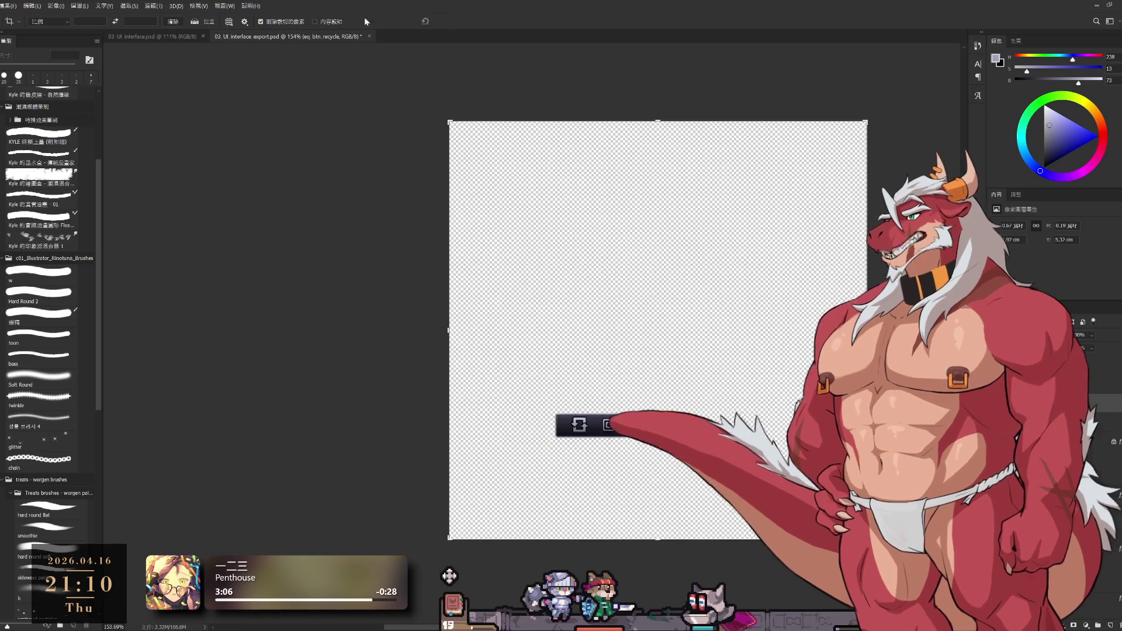
pyautogui.press('h')
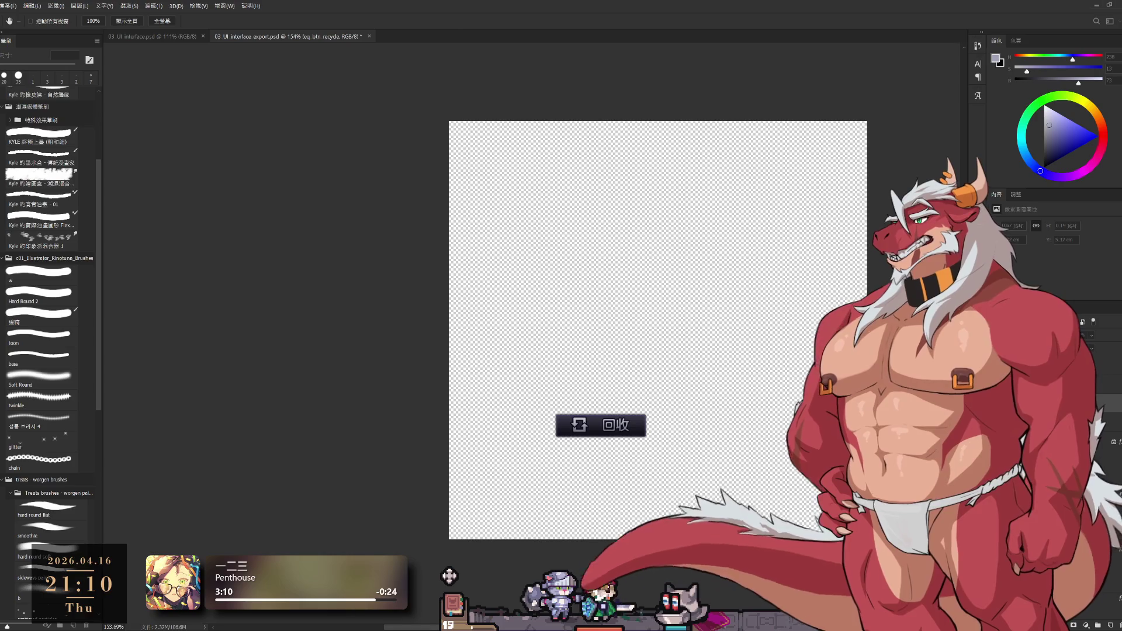
pyautogui.press('c')
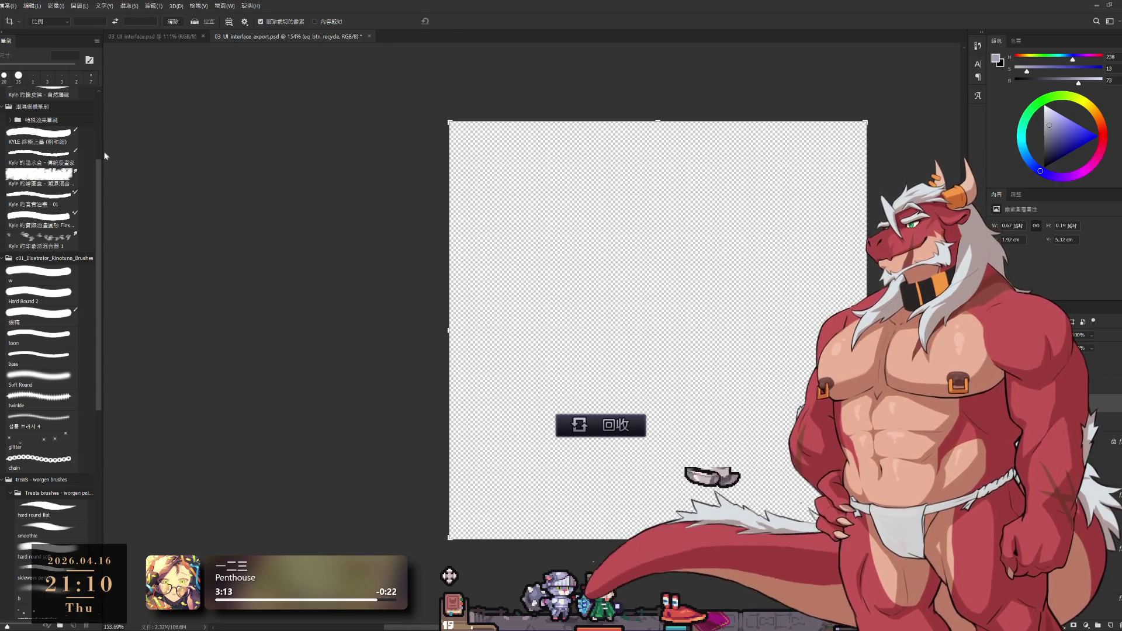
pyautogui.scroll(1, 592, 472)
pyautogui.scroll(1, 592, 472)
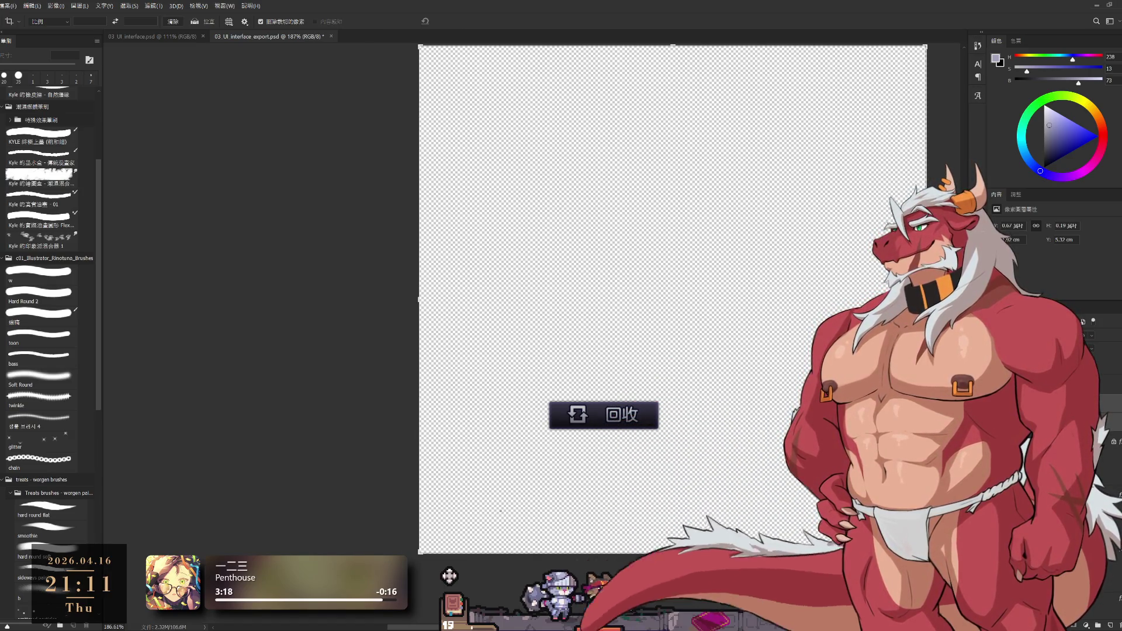
# Crop the canvas tightly around the 回收 button, raising the bottom edge slightly, and apply it.
pyautogui.moveTo(409, 554); pyautogui.dragTo(480, 498)
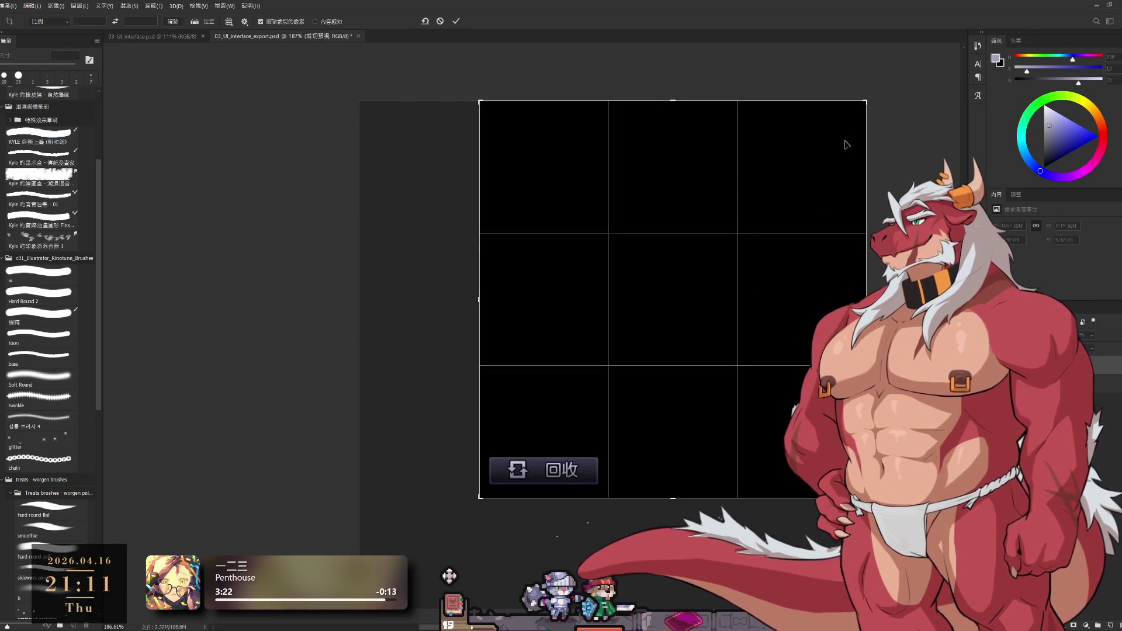
pyautogui.moveTo(867, 97); pyautogui.dragTo(736, 270)
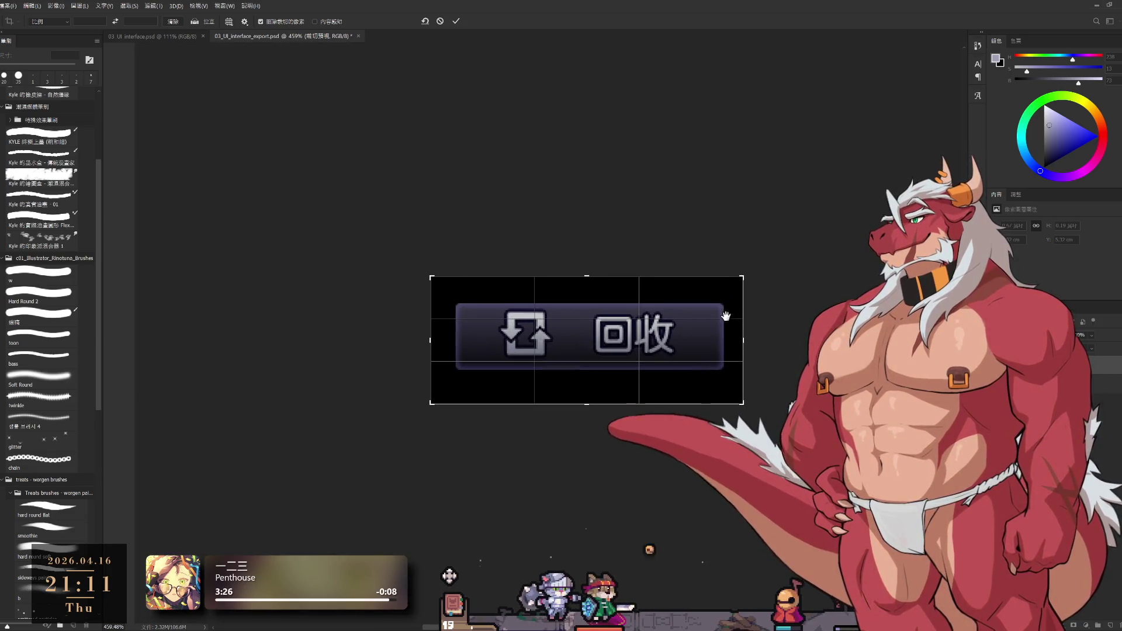
pyautogui.moveTo(579, 404); pyautogui.dragTo(579, 395)
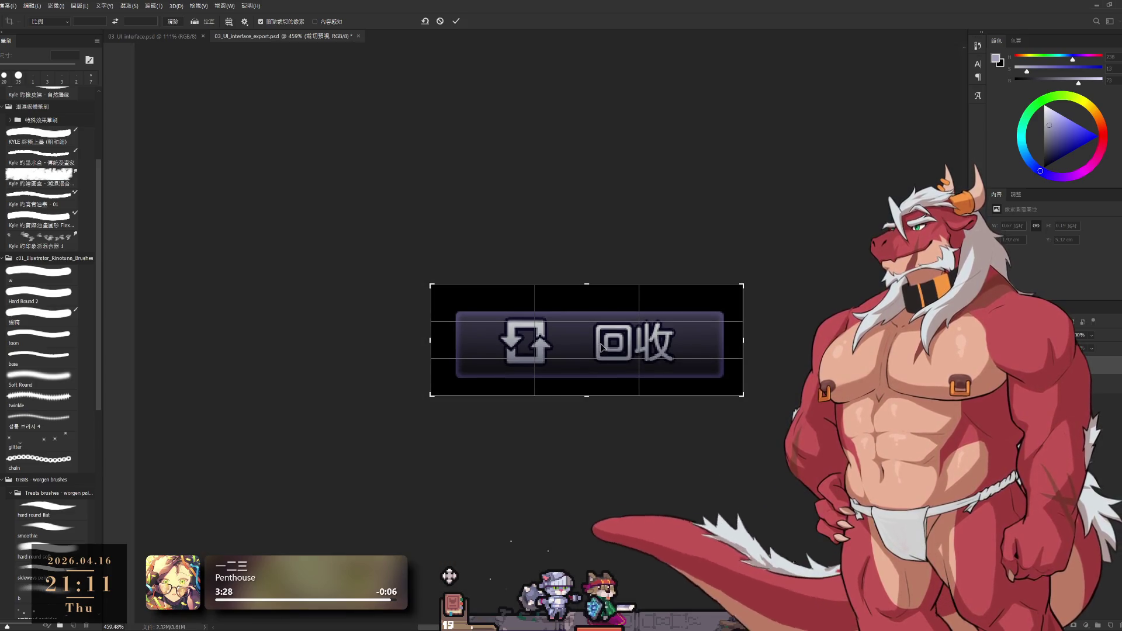
pyautogui.click(456, 21)
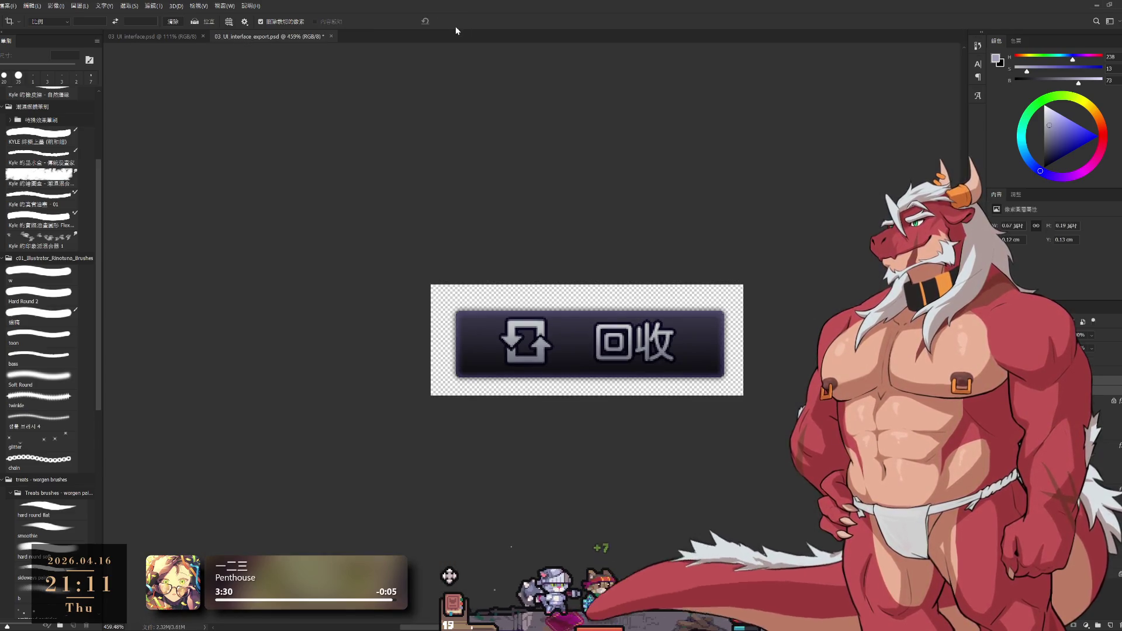
# Activate the eq_btn_recycle layer and check its bounds with a no-change transform.
pyautogui.click(1101, 367)
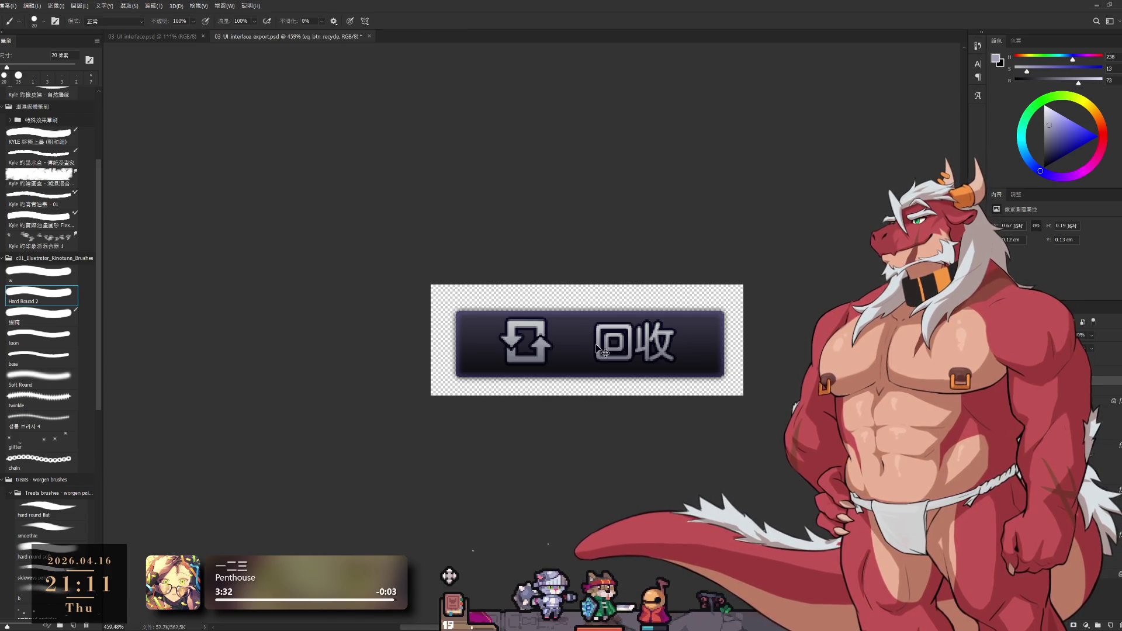
pyautogui.press('b')
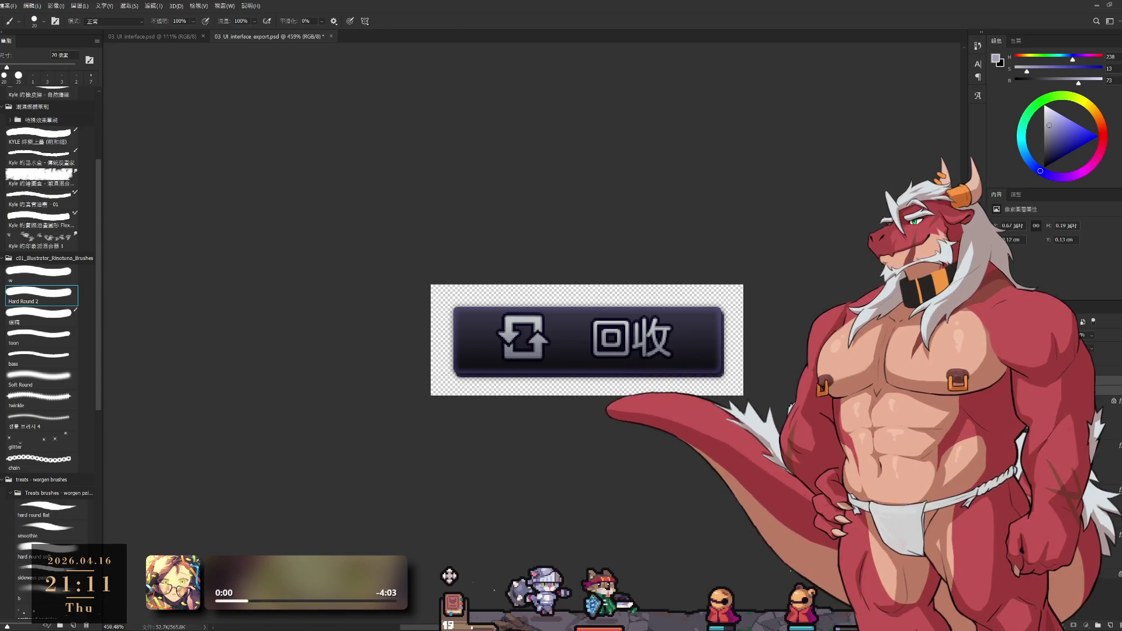
pyautogui.hotkey('ctrl', 't')
pyautogui.press('Return')
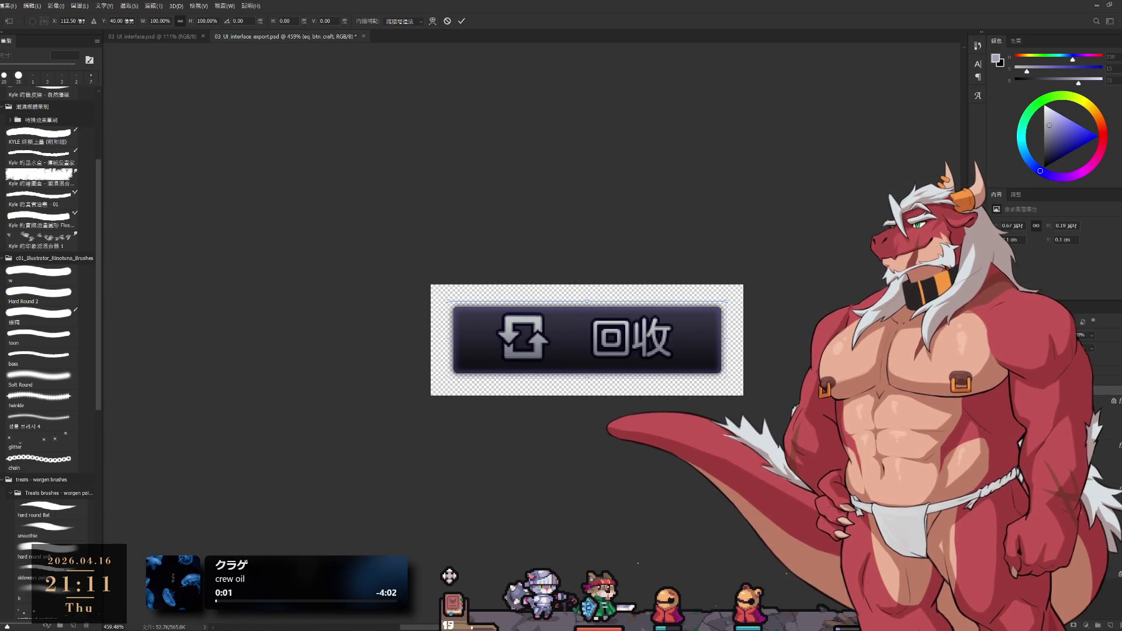
# Switch to the eq_btn_craft layer to show the 合成 button on the cropped canvas, then hide its artwork.
pyautogui.hotkey('alt', '[')
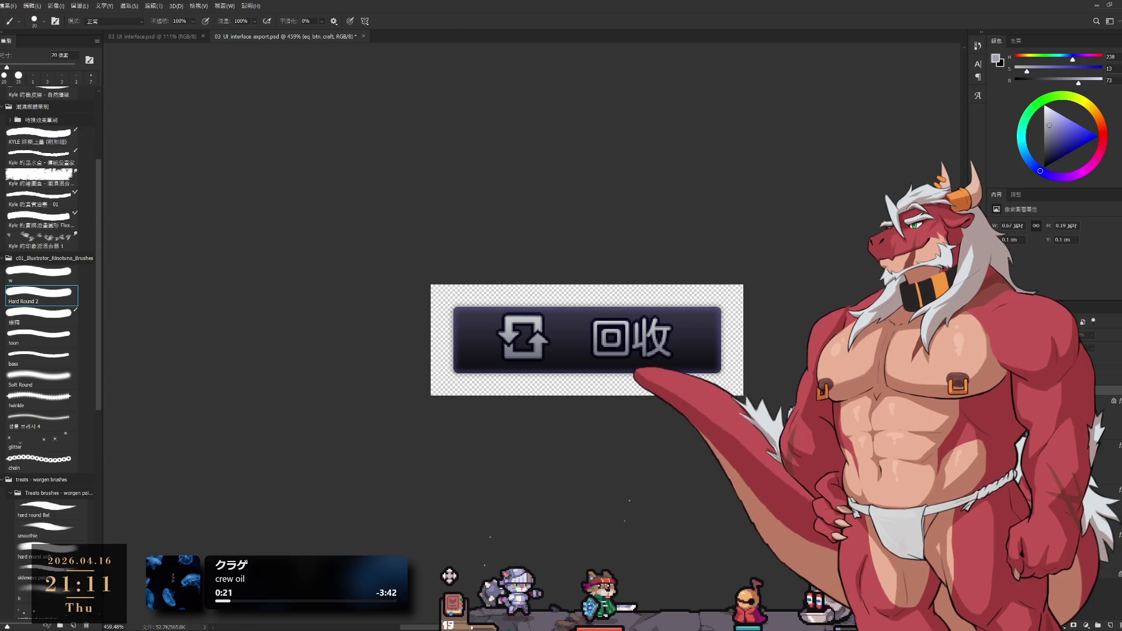
pyautogui.hotkey('alt', '[')
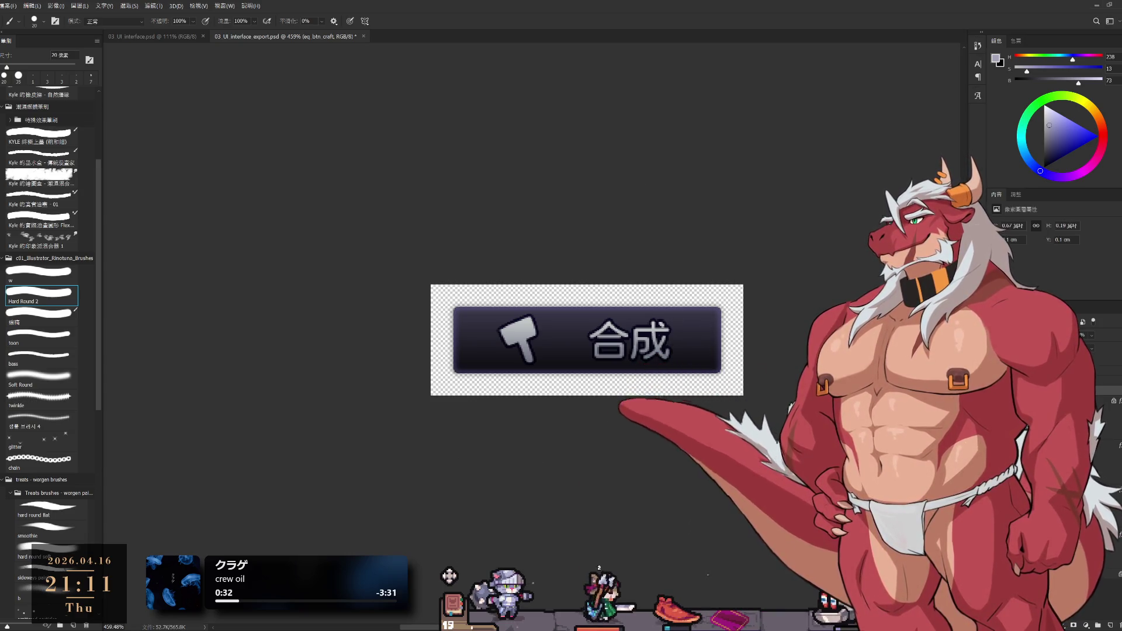
pyautogui.press('Delete')
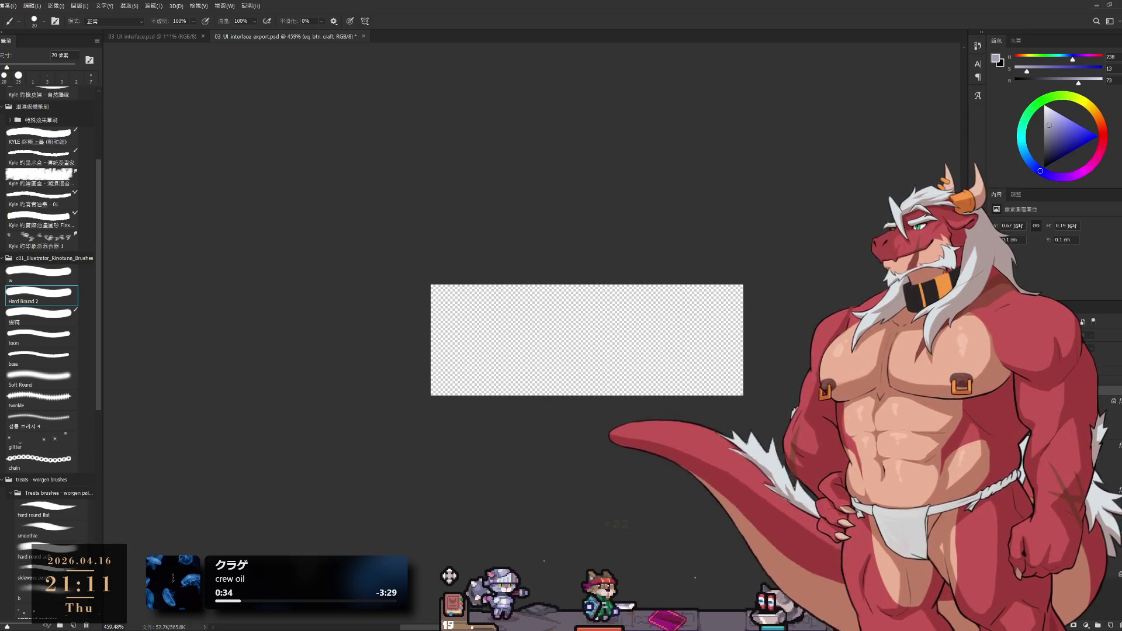
# Step back to the uncropped canvas and crop roughly around the orange funnel filter icon.
pyautogui.hotkey('ctrl', 'z')
pyautogui.hotkey('ctrl', 'z')
pyautogui.scroll(-5, 756, 434)
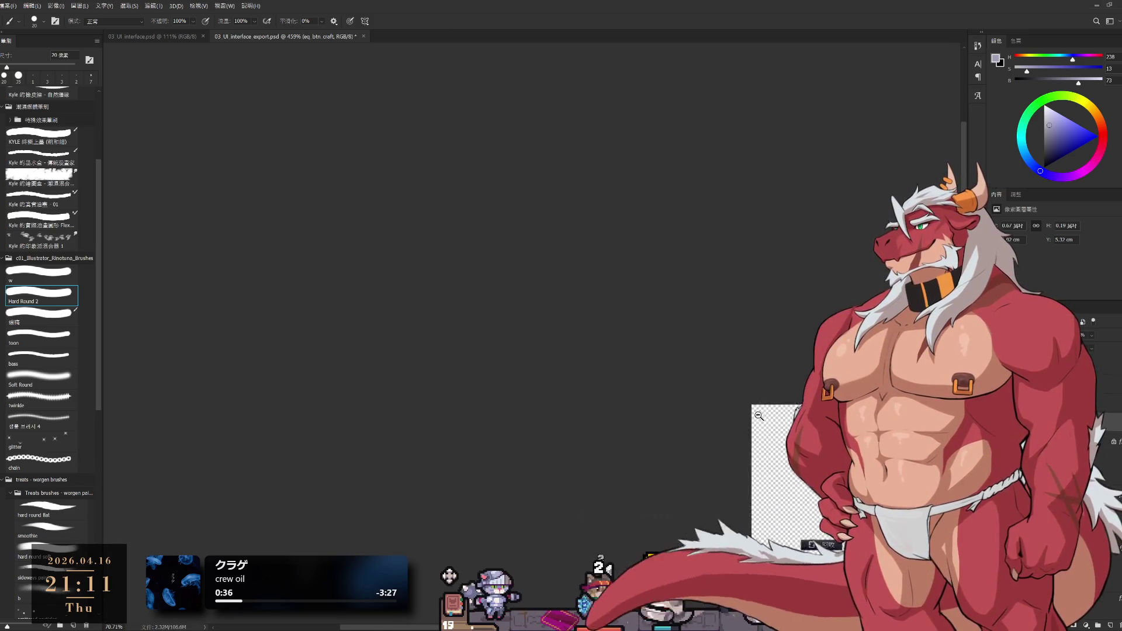
pyautogui.scroll(2, 708, 319)
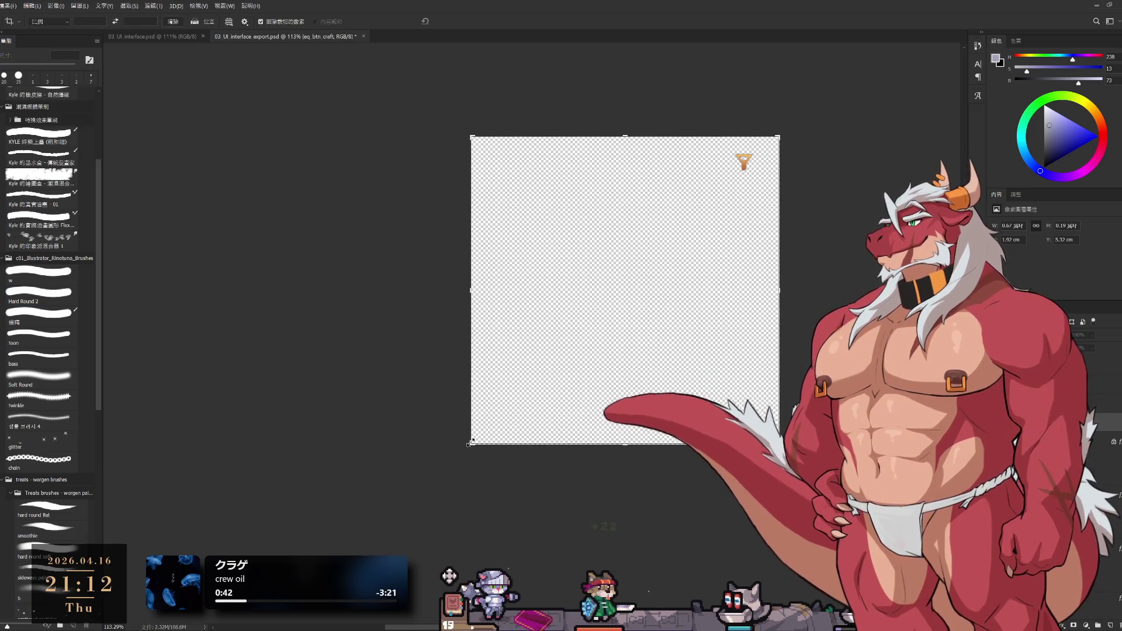
pyautogui.press('c')
pyautogui.moveTo(779, 137); pyautogui.dragTo(593, 315)
pyautogui.scroll(5, 609, 319)
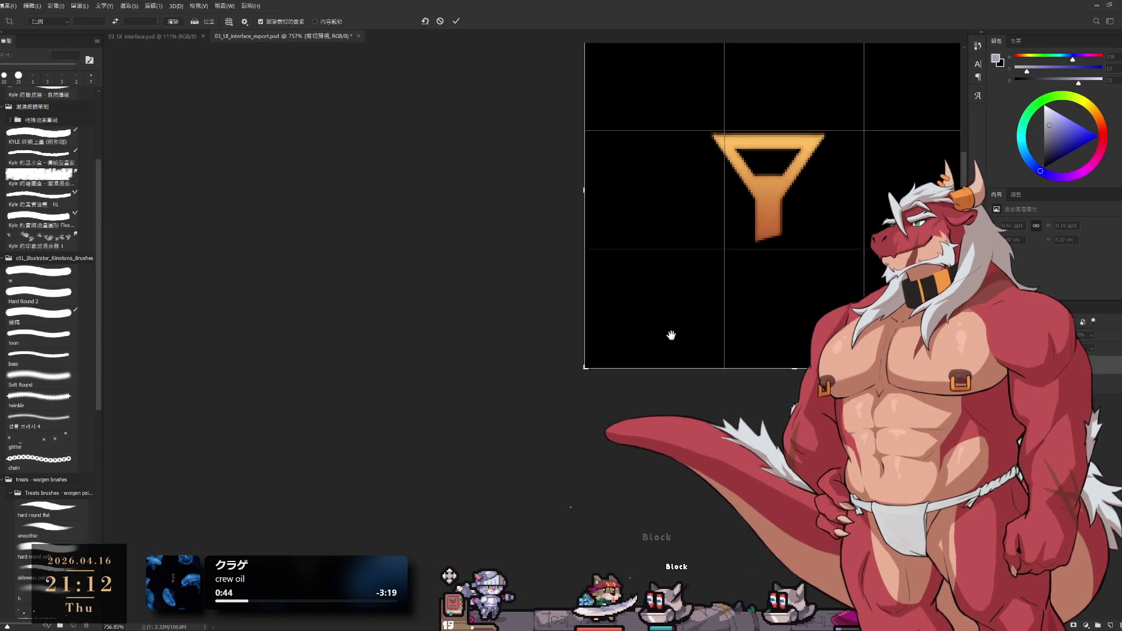
pyautogui.scroll(-1, 775, 373)
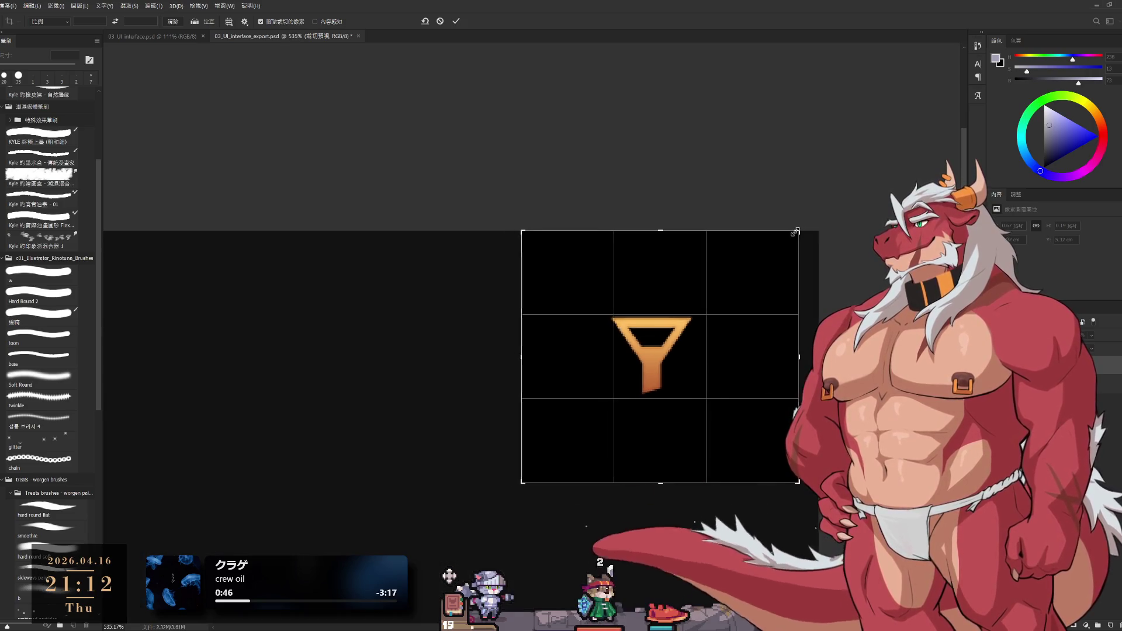
pyautogui.moveTo(806, 233); pyautogui.dragTo(786, 231)
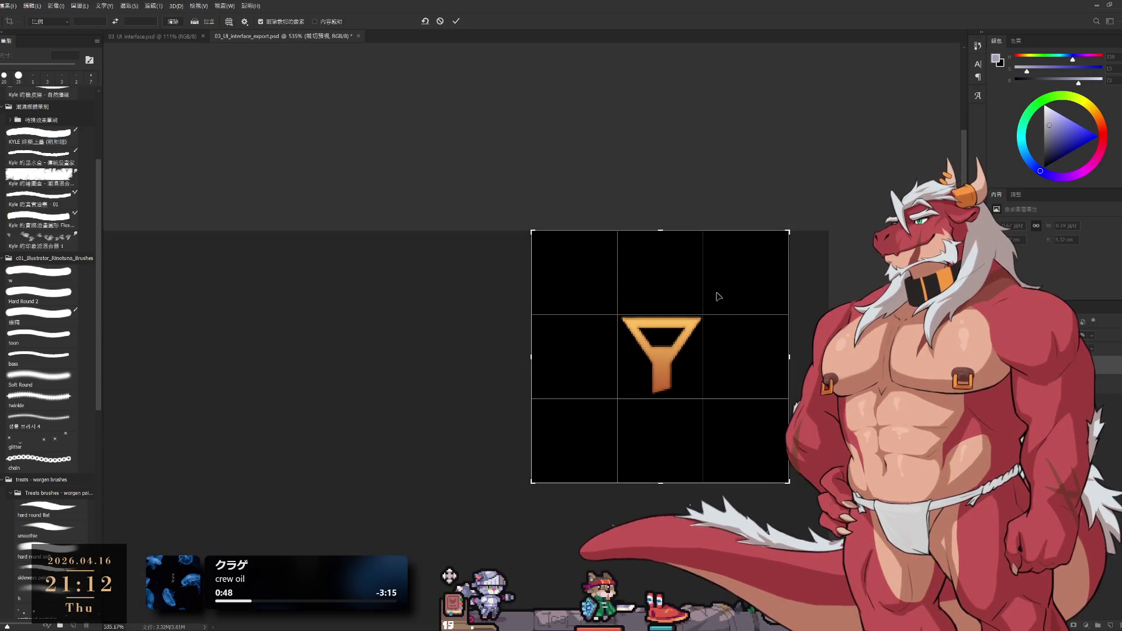
pyautogui.click(455, 21)
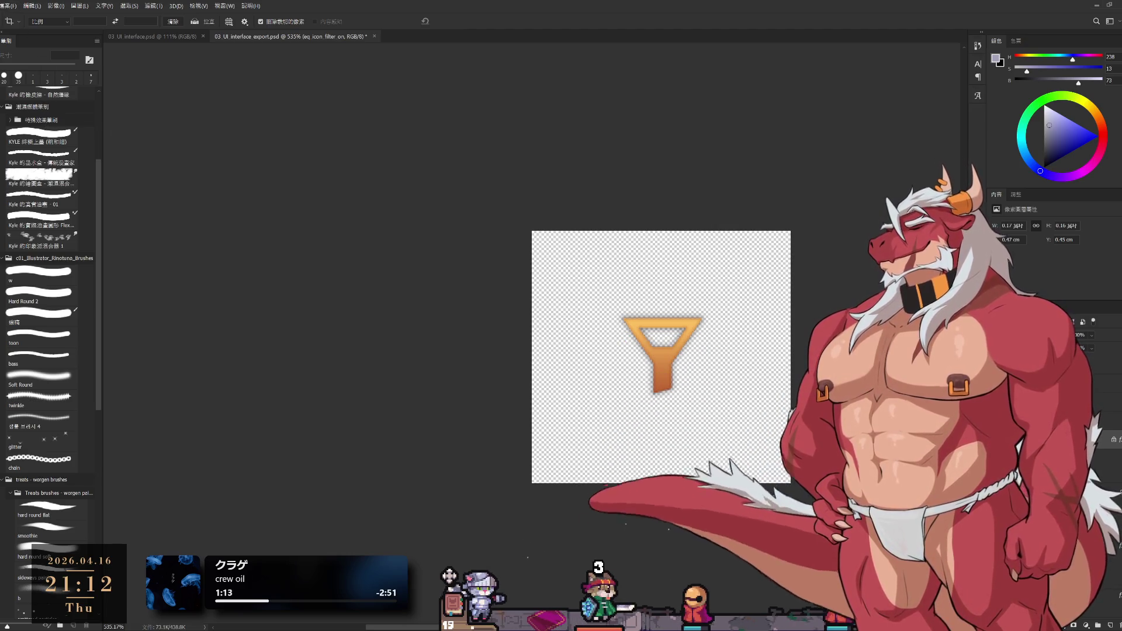
# Tighten the crop into a square from the lower-left and upper-right corners.
pyautogui.press('c')
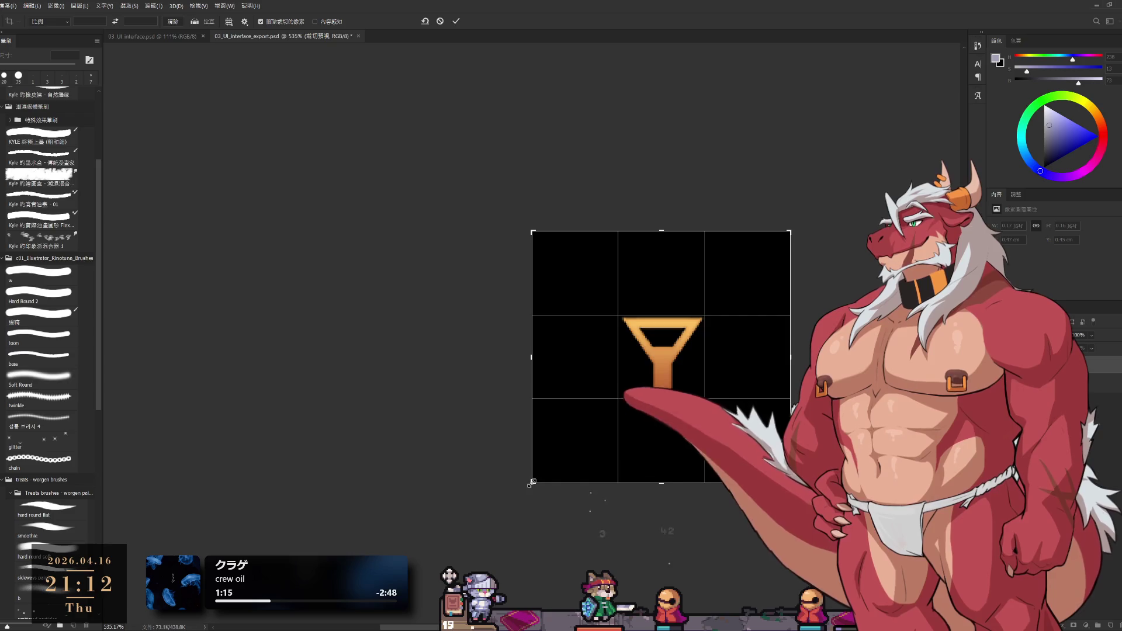
pyautogui.moveTo(531, 482); pyautogui.dragTo(555, 459)
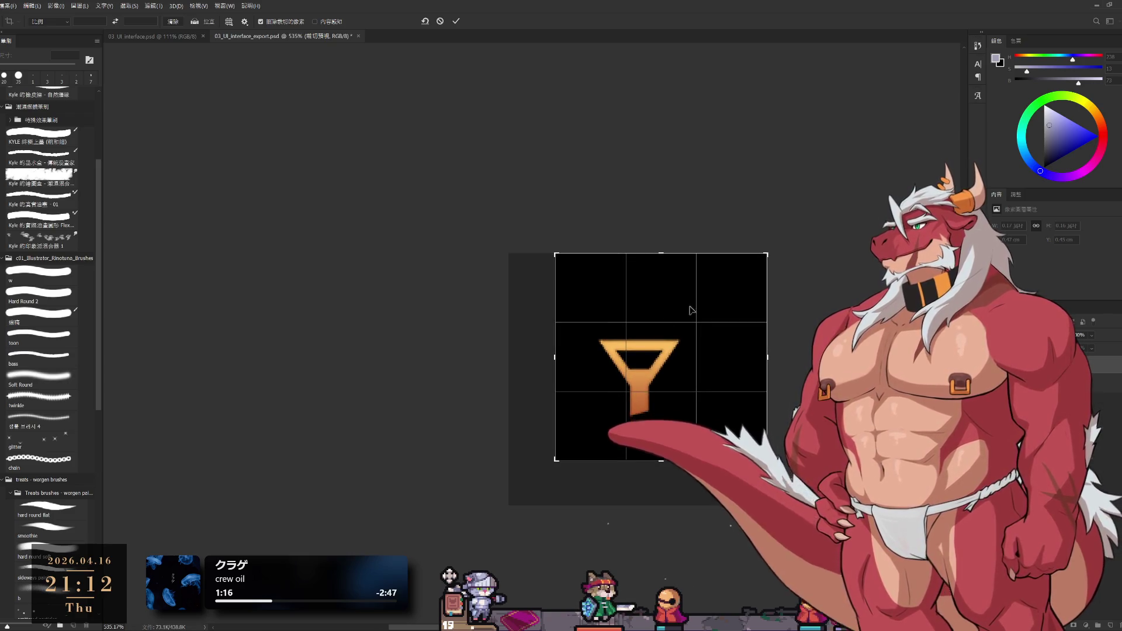
pyautogui.moveTo(764, 253); pyautogui.dragTo(743, 273)
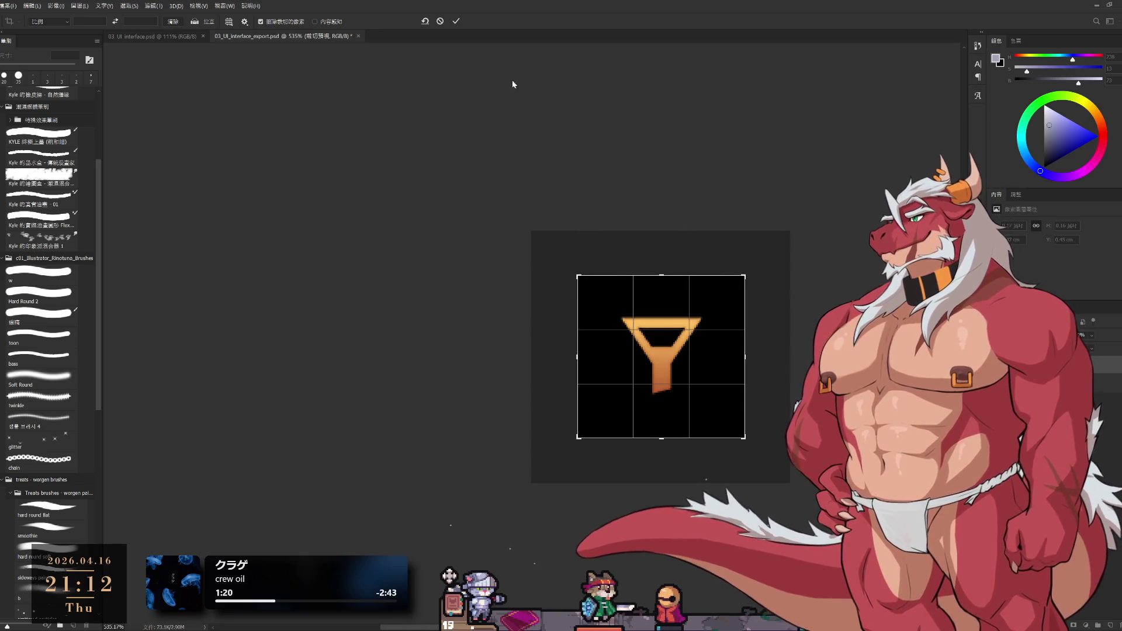
pyautogui.click(455, 21)
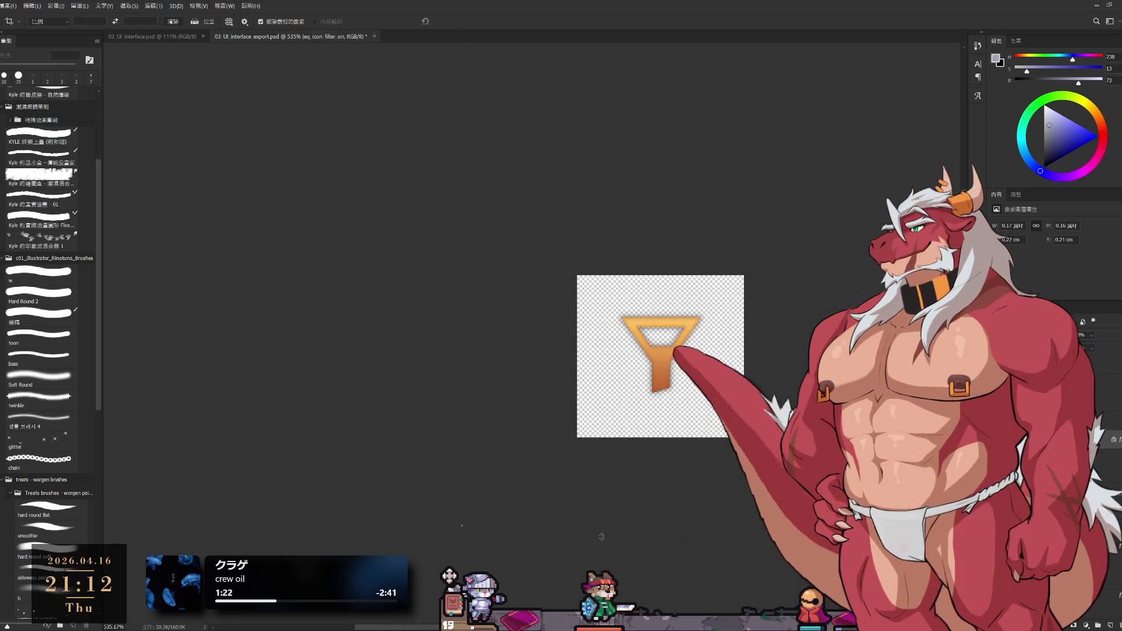
# Pull the top, bottom and left edges in for a final tight crop around the funnel.
pyautogui.click(658, 440)
pyautogui.moveTo(661, 441); pyautogui.dragTo(666, 428)
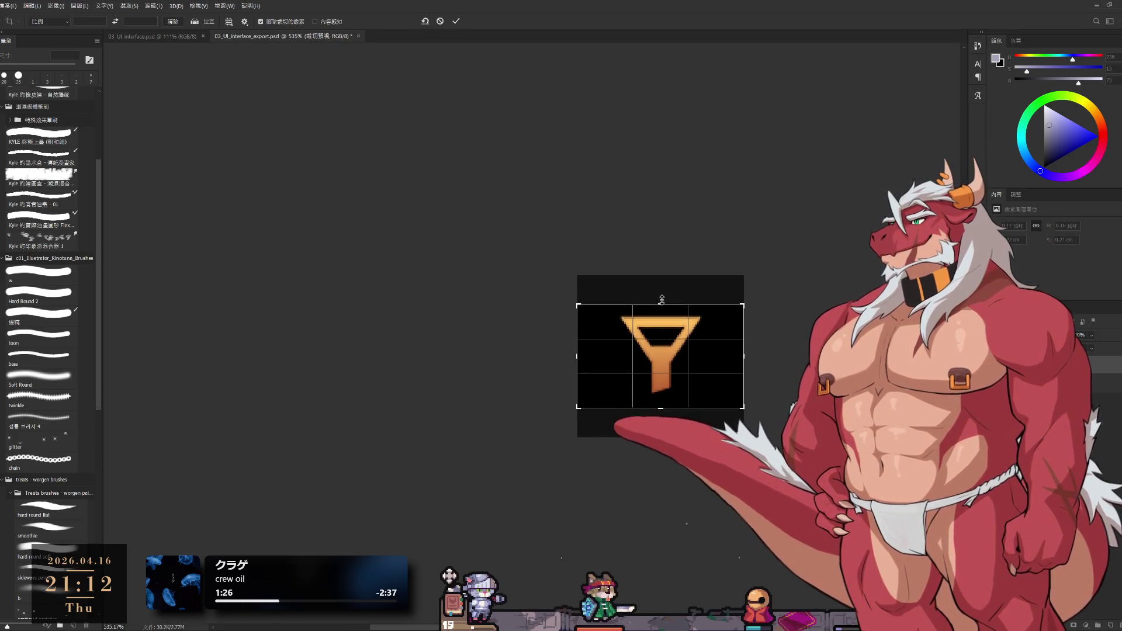
pyautogui.moveTo(662, 290); pyautogui.dragTo(662, 305)
pyautogui.moveTo(576, 336); pyautogui.dragTo(581, 336)
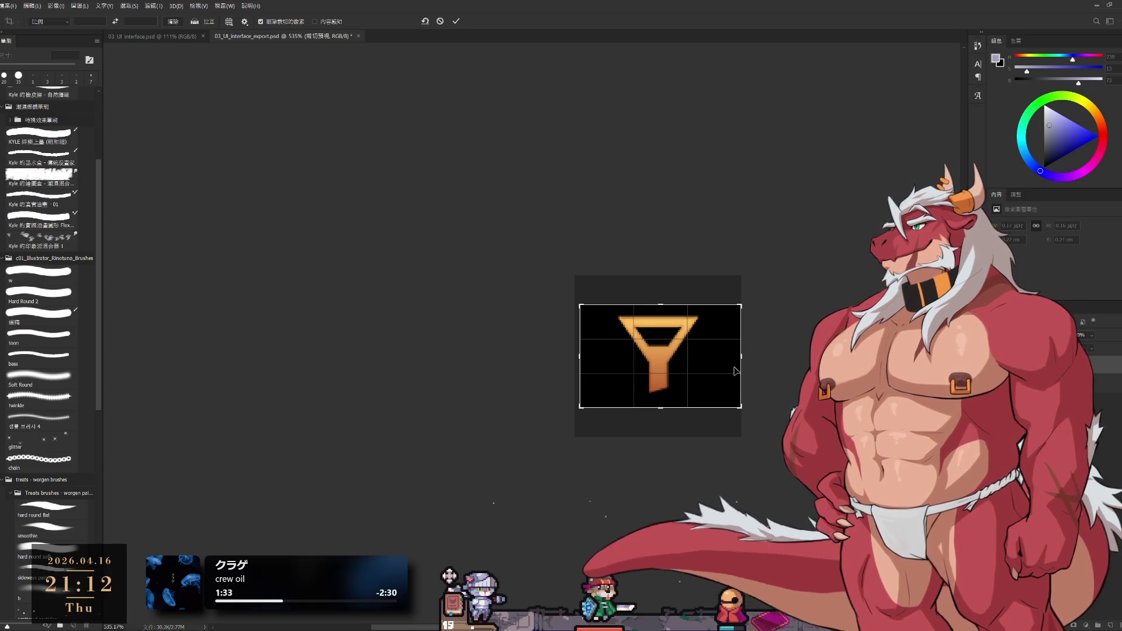
pyautogui.click(453, 22)
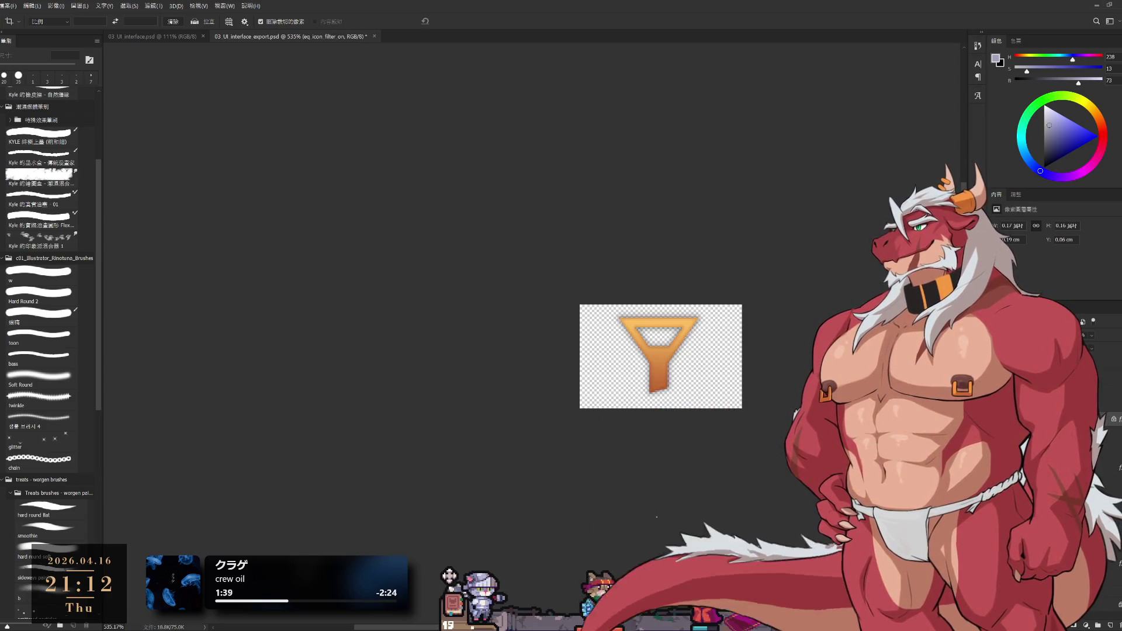
pyautogui.scroll(2, 784, 376)
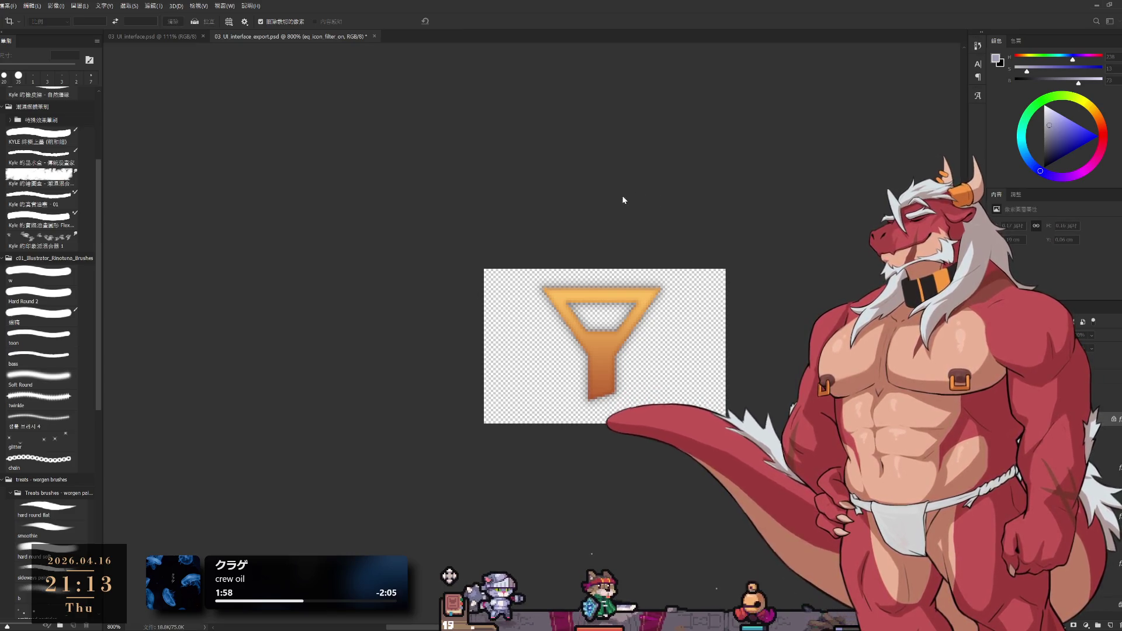
# Show the grey eq_icon_filter_off variant on the cropped canvas.
pyautogui.hotkey('alt', '[')
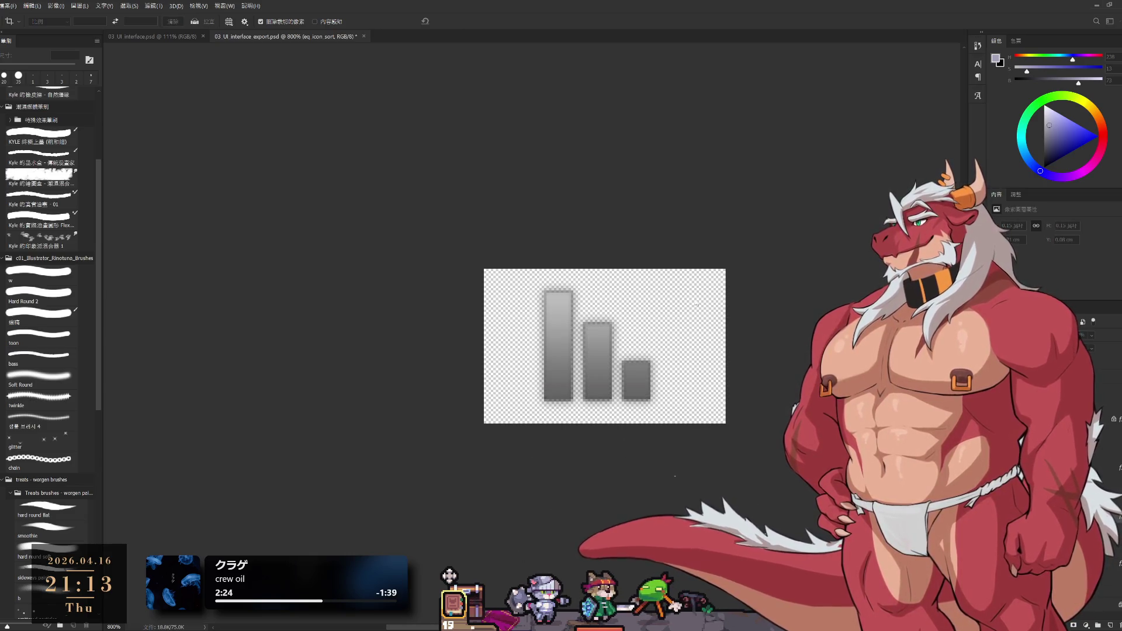
pyautogui.scroll(-4, 669, 283)
# Step back through history until the full-size EQUIP panel artwork is restored.
pyautogui.press('Delete')
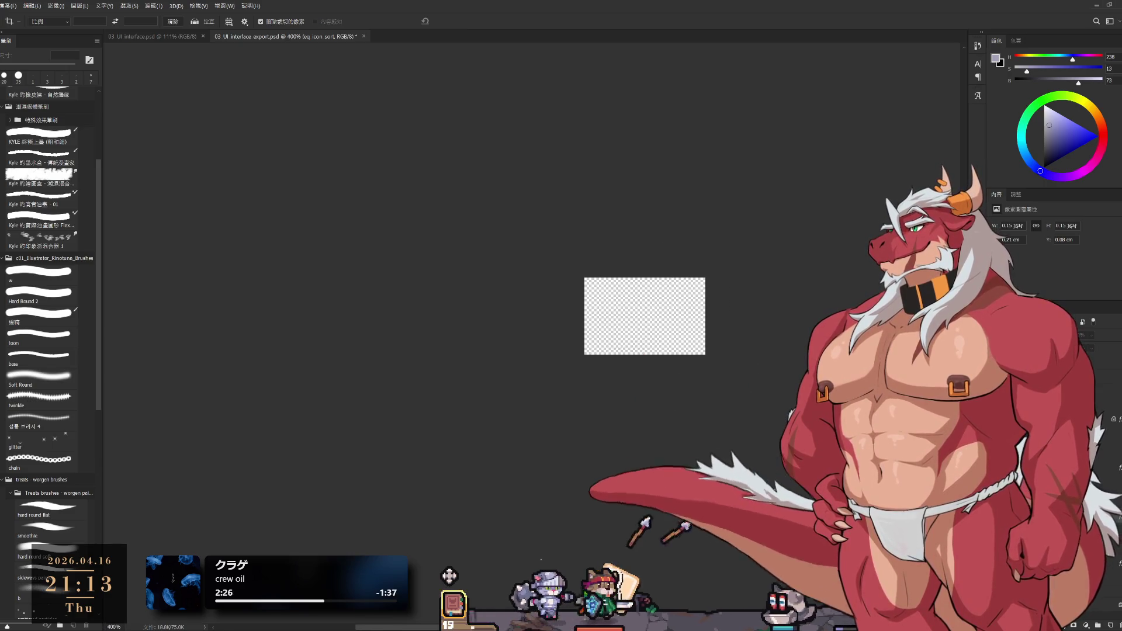
pyautogui.hotkey('ctrl', 'z')
pyautogui.hotkey('ctrl', 'z')
pyautogui.hotkey('ctrl', 'z')
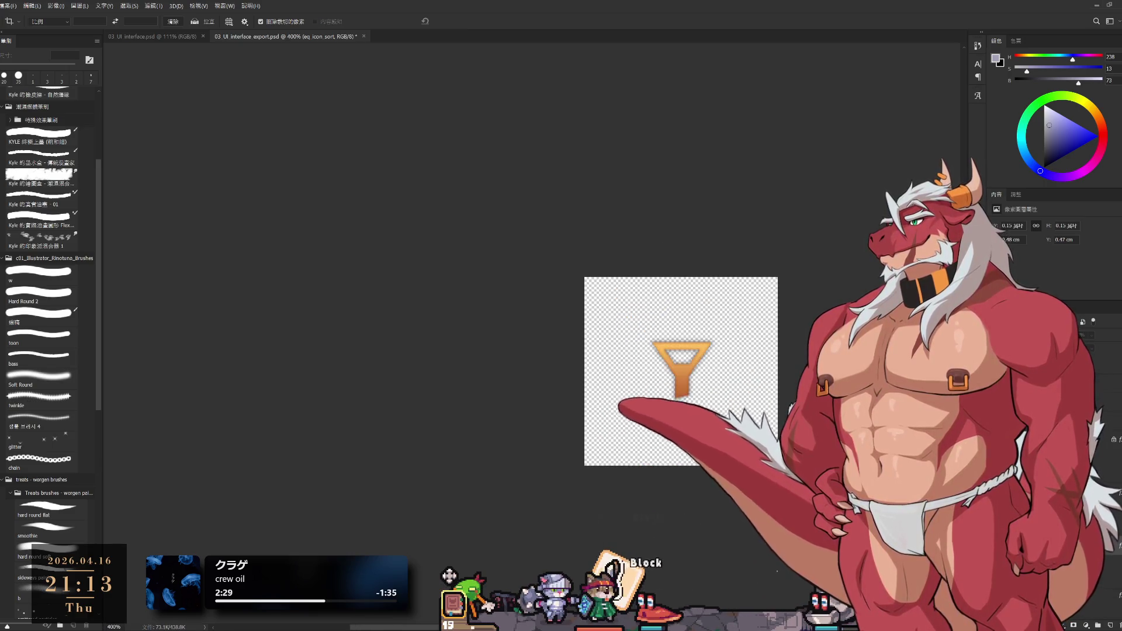
pyautogui.hotkey('ctrl', 'z')
pyautogui.hotkey('ctrl', 'z')
pyautogui.hotkey('ctrl', 'z')
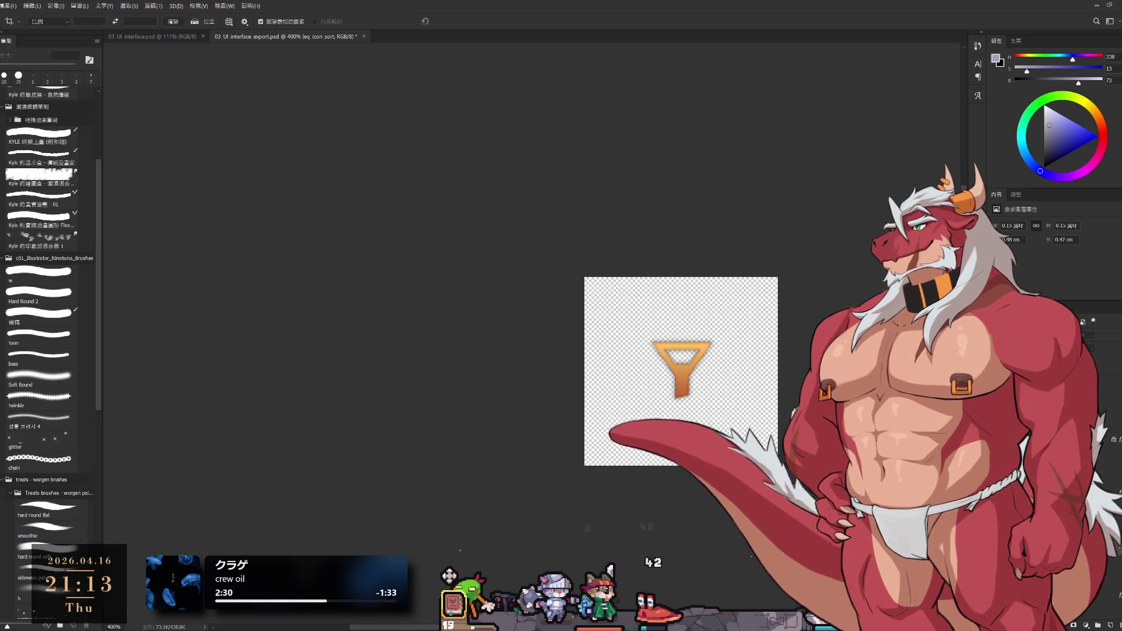
pyautogui.hotkey('ctrl', 'z')
pyautogui.scroll(-5, 664, 330)
pyautogui.scroll(3, 664, 331)
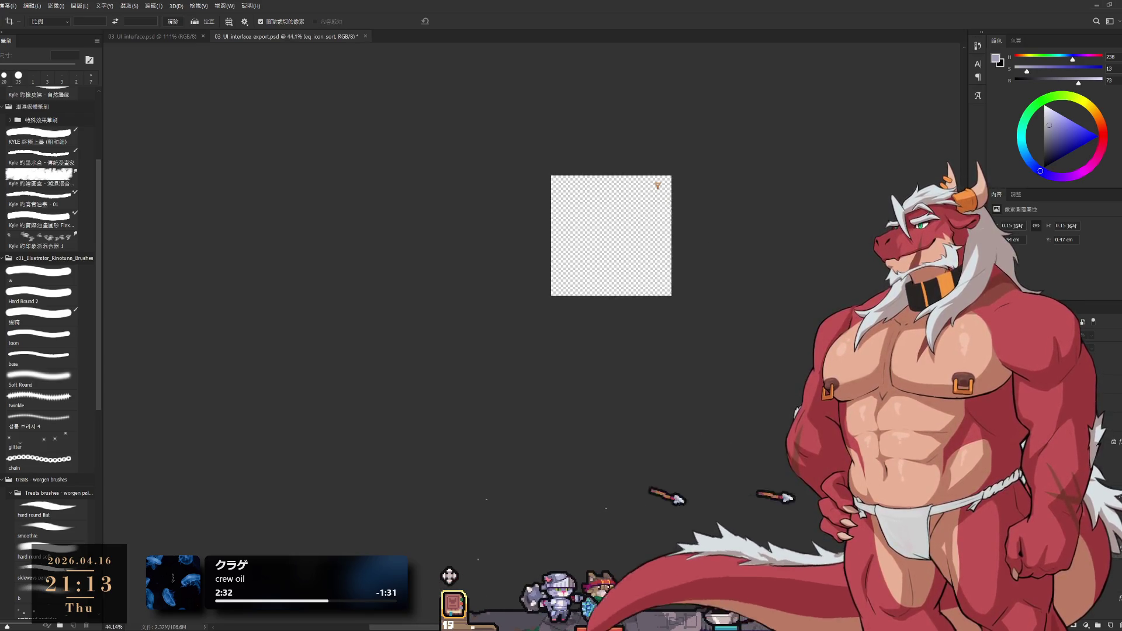
pyautogui.moveTo(628, 274); pyautogui.dragTo(681, 349)
pyautogui.scroll(3, 680, 348)
pyautogui.hotkey('ctrl', 'z')
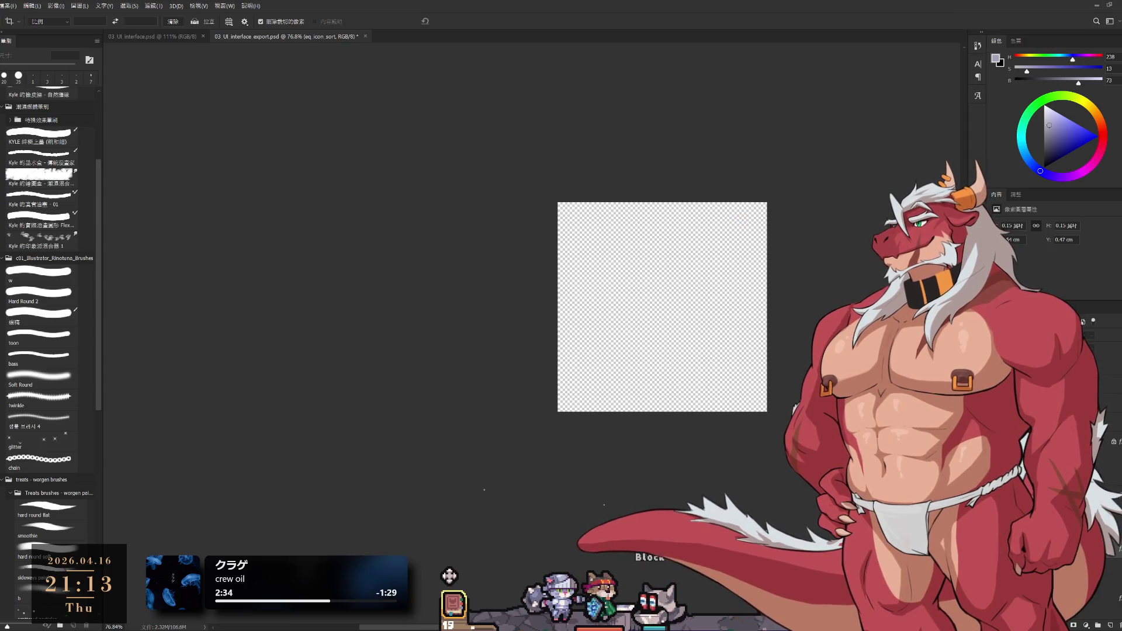
pyautogui.hotkey('ctrl', 'z')
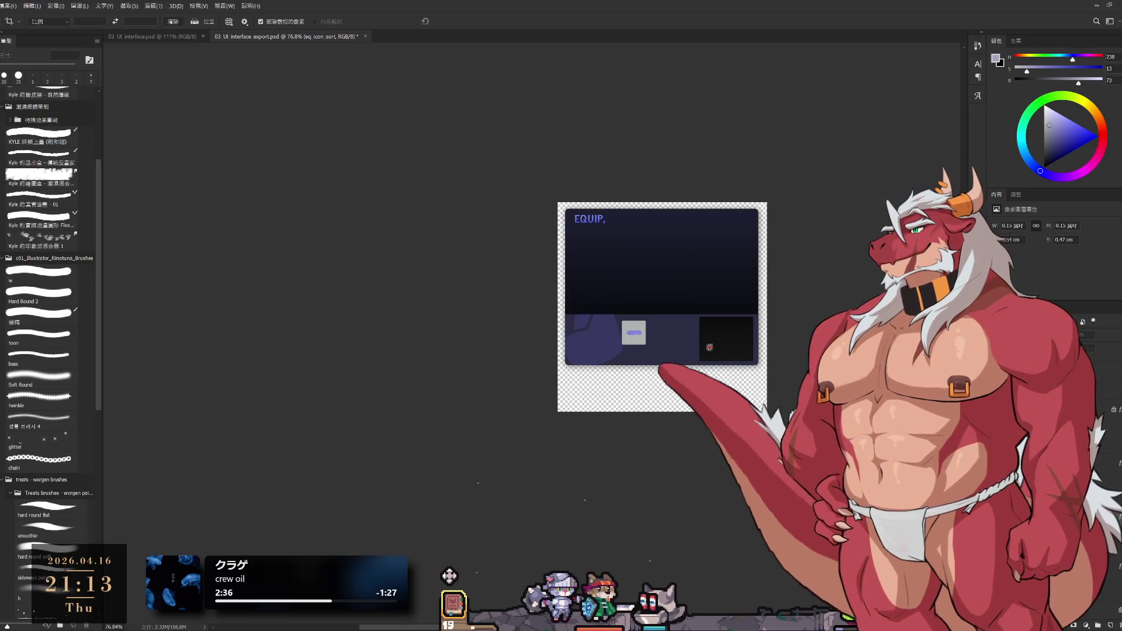
pyautogui.hotkey('ctrl', 'z')
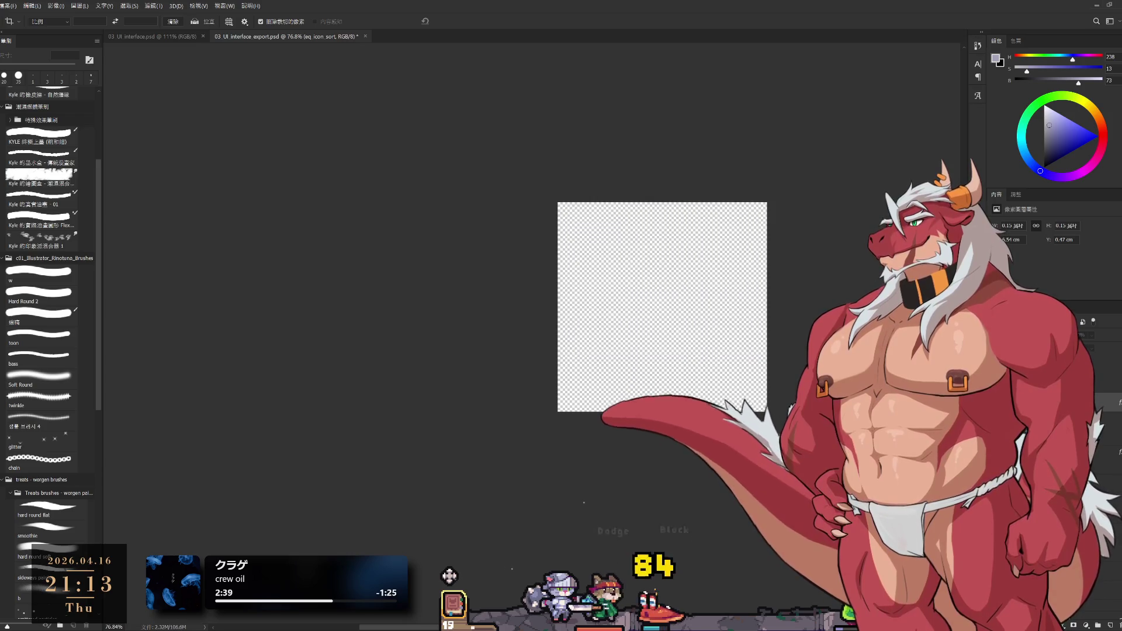
pyautogui.hotkey('ctrl', 'shift', 'z')
pyautogui.scroll(3, 653, 255)
pyautogui.scroll(1, 449, 575)
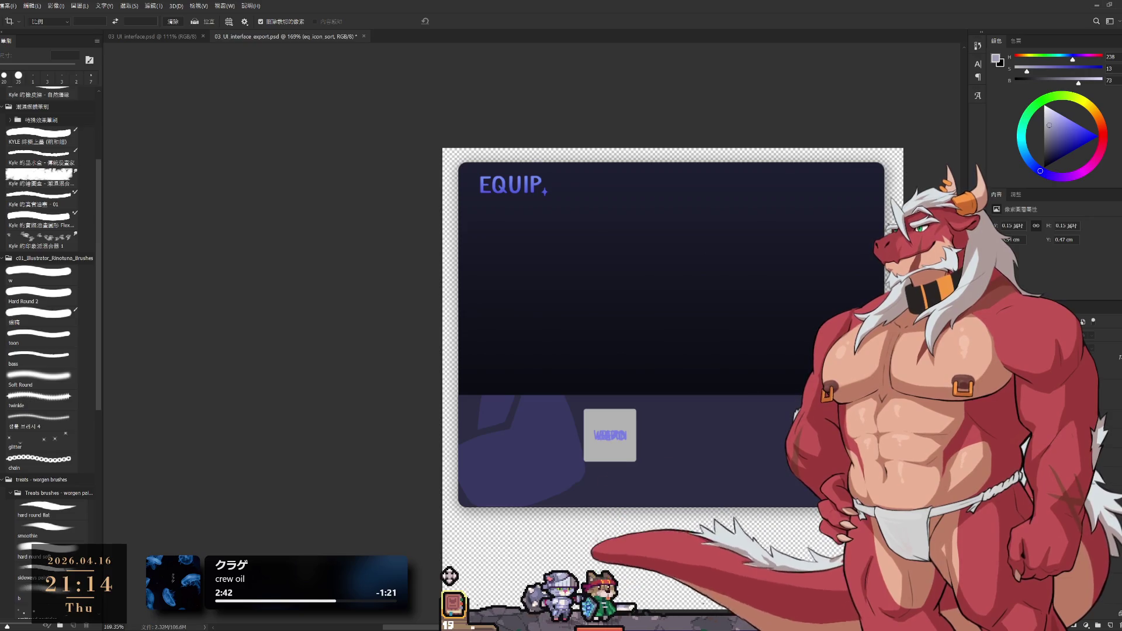
# Hide the EQUIP title and grey icon box so only the dark panel background shows, ready to crop.
pyautogui.hotkey('ctrl', 'z')
pyautogui.hotkey('ctrl', 'shift', 'z')
pyautogui.hotkey('ctrl', 'z')
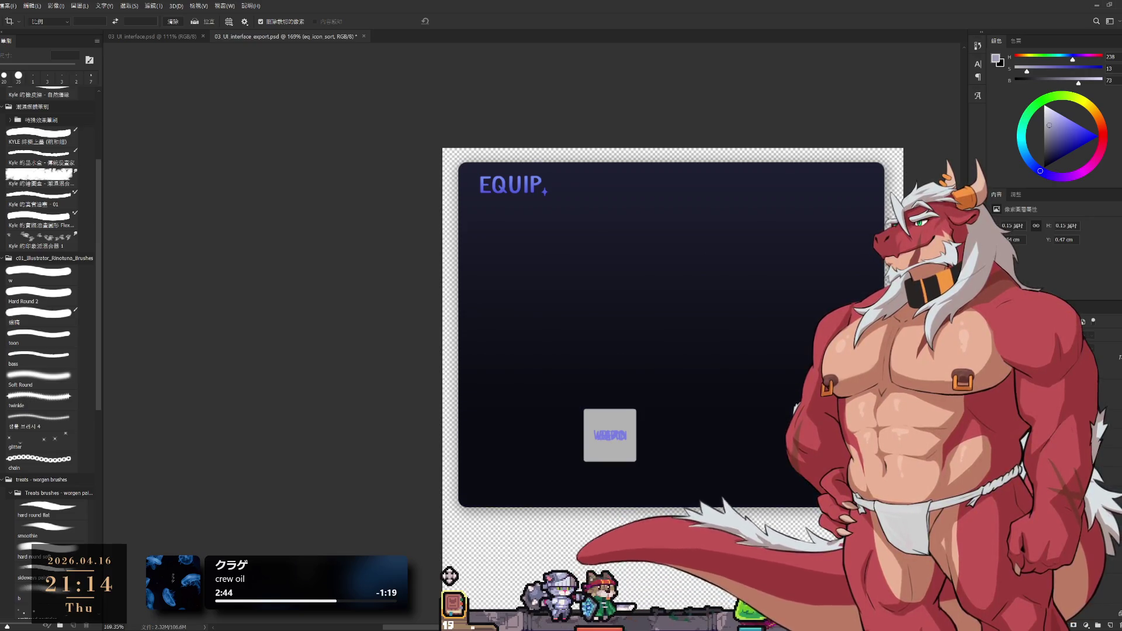
pyautogui.hotkey('ctrl', 'z')
pyautogui.hotkey('ctrl', 'shift', 'z')
pyautogui.hotkey('ctrl', 'z')
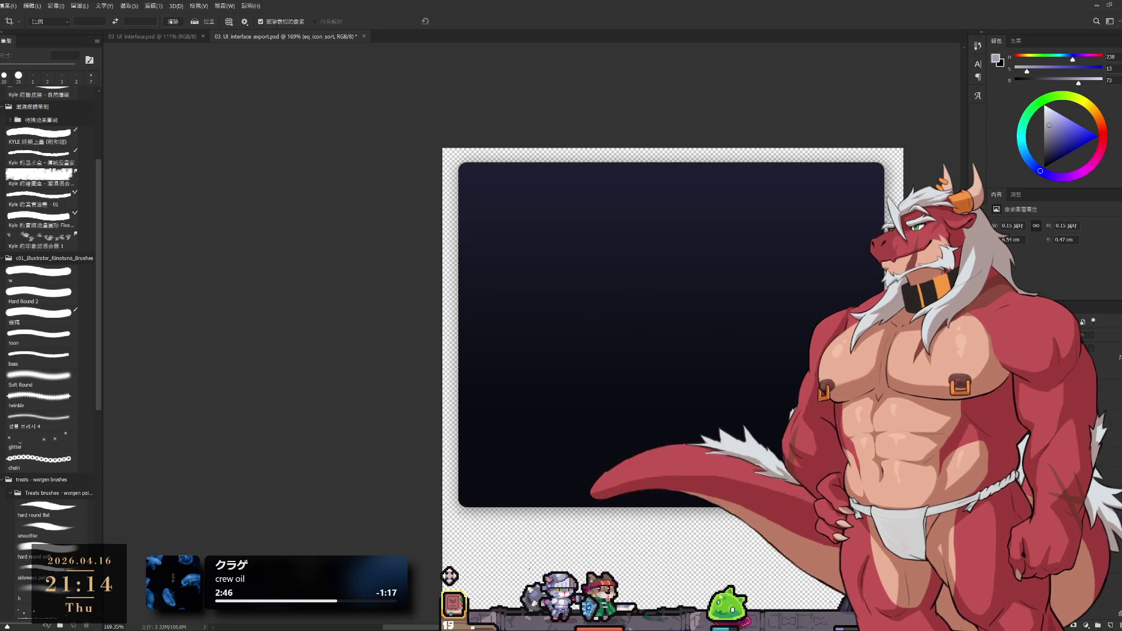
pyautogui.hotkey('ctrl', 'z')
pyautogui.hotkey('ctrl', 'shift', 'z')
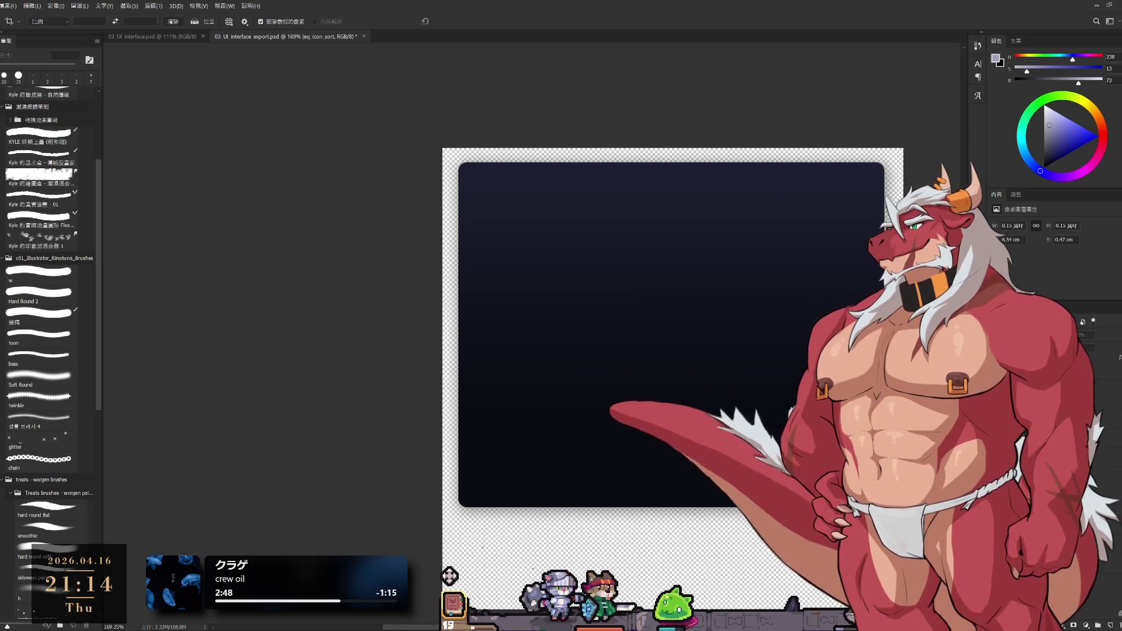
pyautogui.press('c')
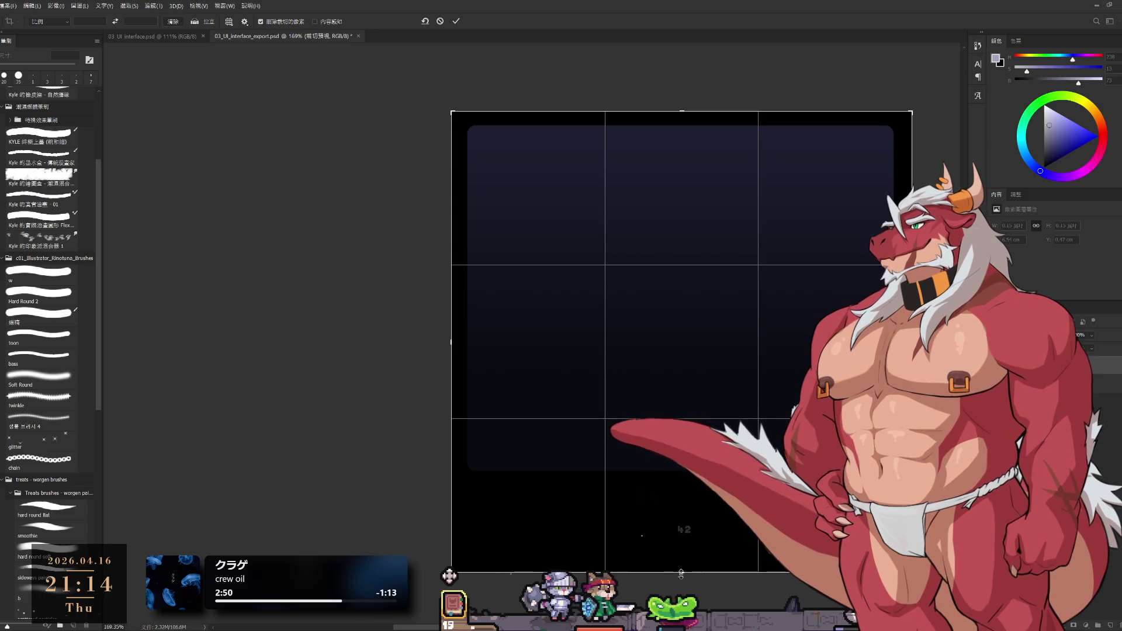
# Cancel the crop and reveal the purple lower shape through the 陰影 1, 陰影 2 and eq_bg_down layers.
pyautogui.press('Return')
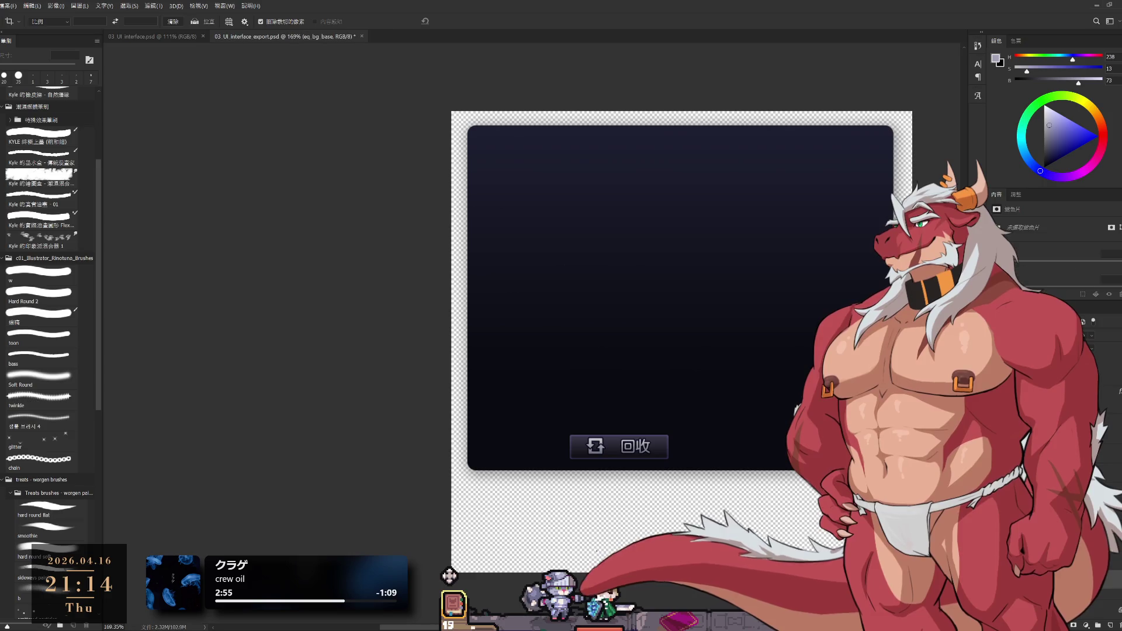
pyautogui.hotkey('ctrl', 'z')
pyautogui.hotkey('ctrl', 'z')
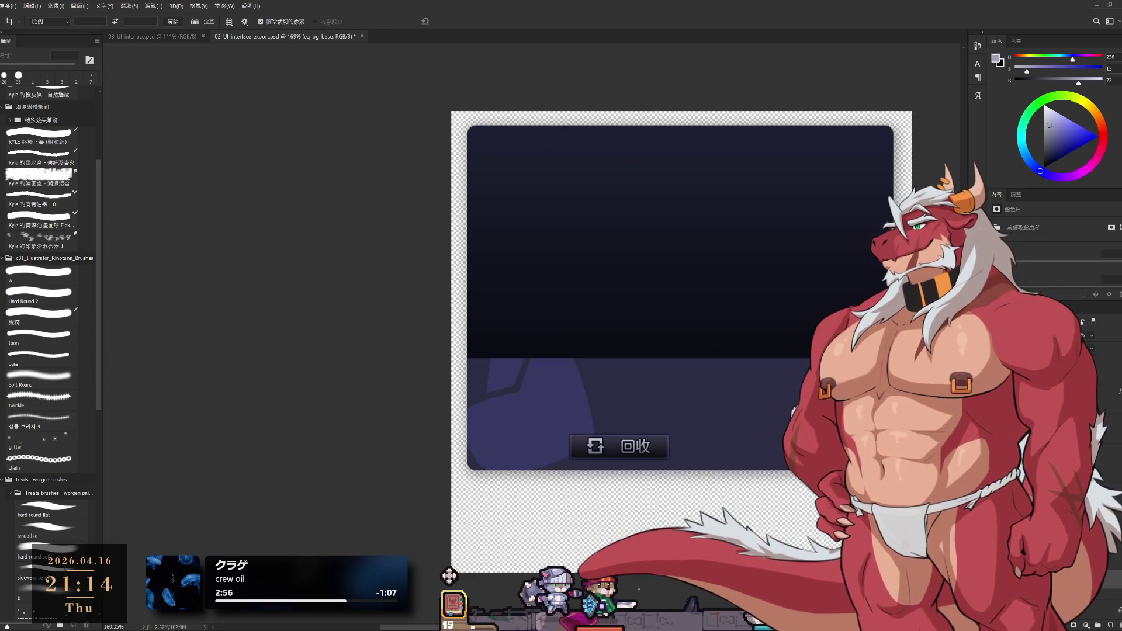
pyautogui.hotkey('ctrl', 'z')
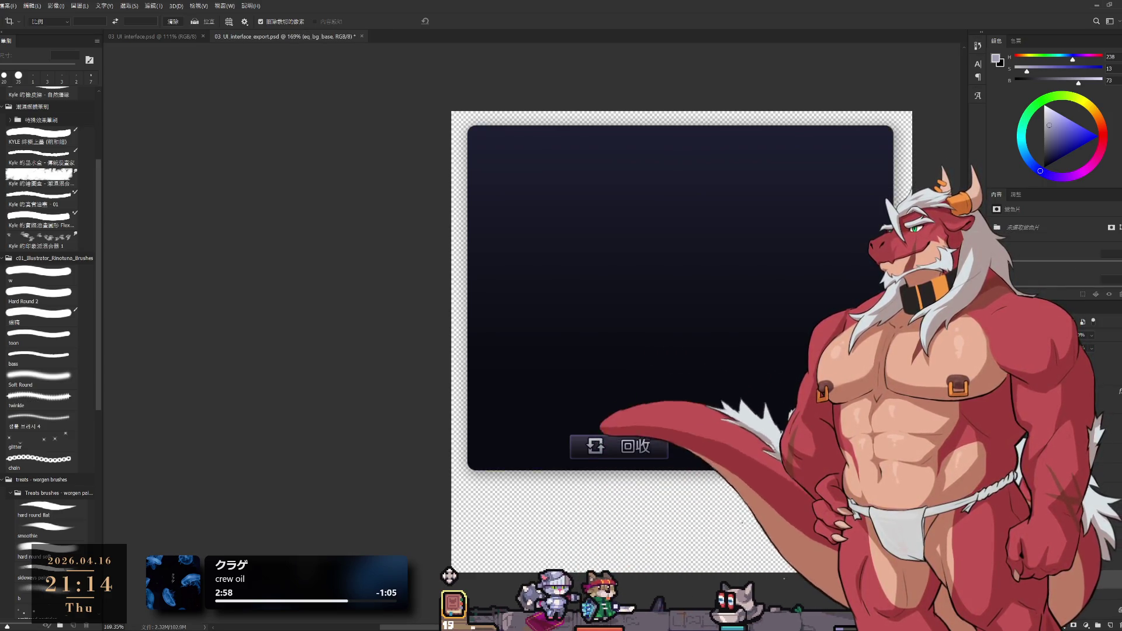
pyautogui.hotkey('ctrl', 'z')
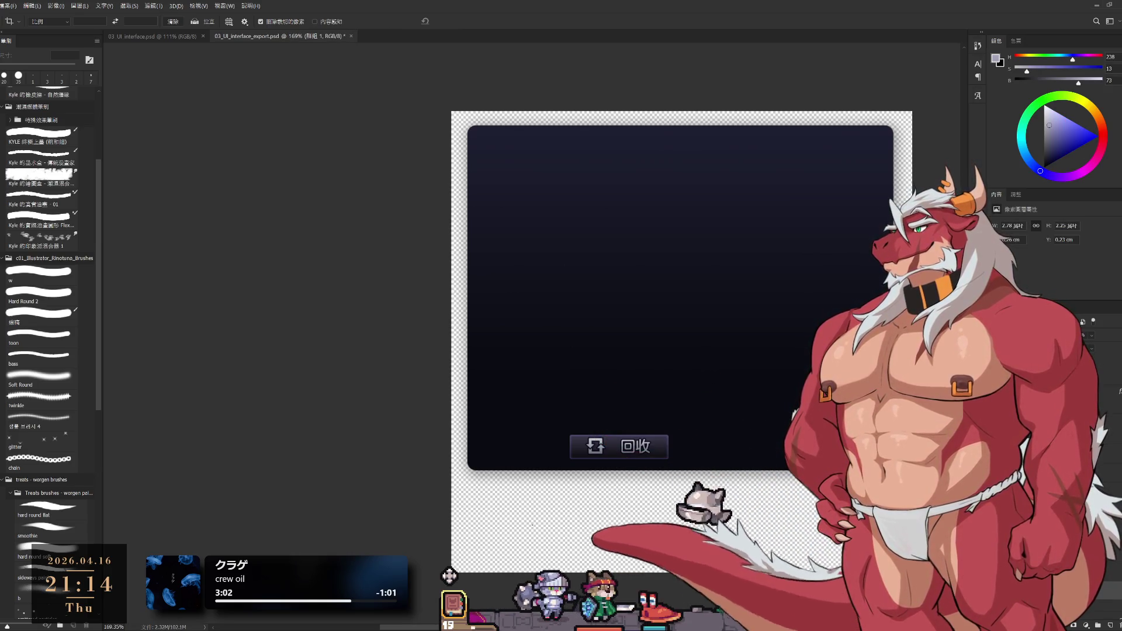
pyautogui.hotkey('ctrl', 'z')
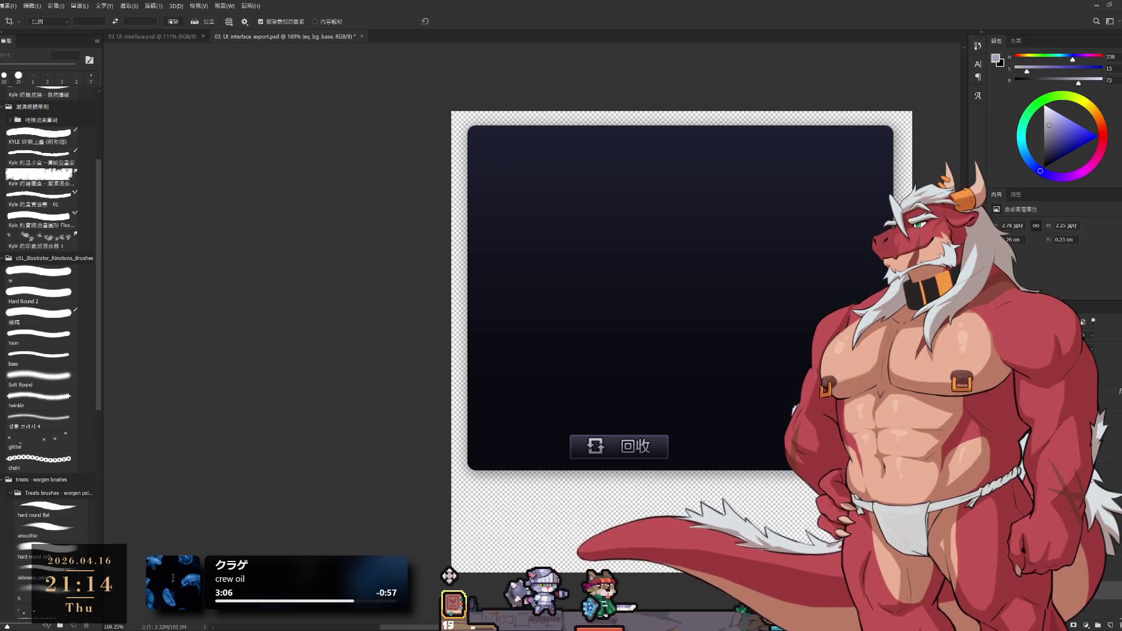
pyautogui.hotkey('ctrl', 'z')
pyautogui.hotkey('ctrl', 'z')
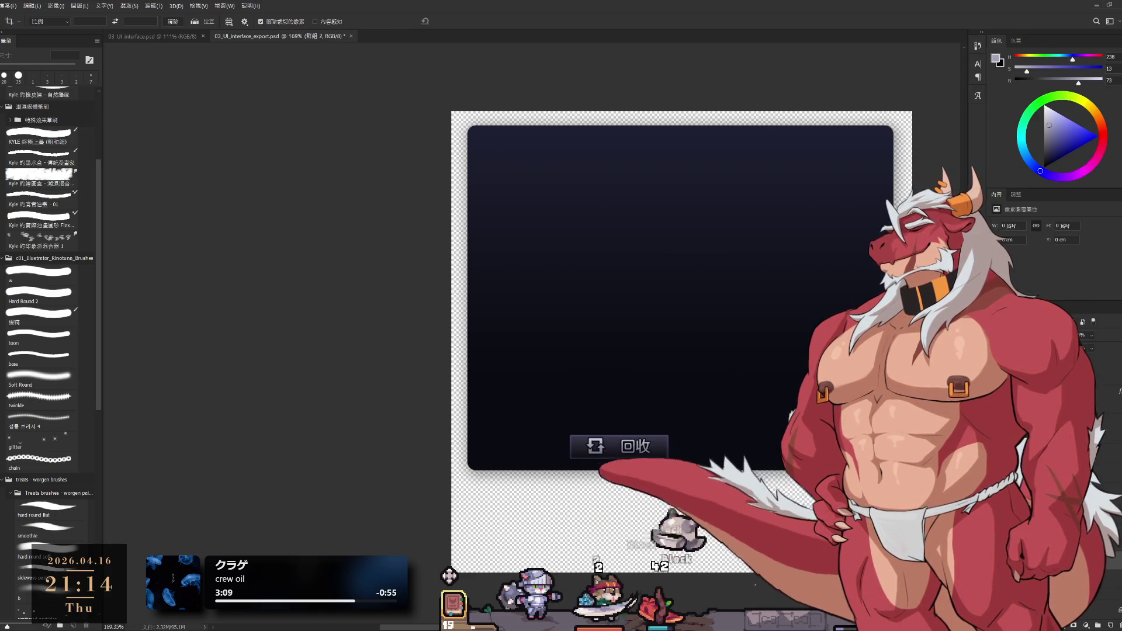
pyautogui.hotkey('ctrl', 'z')
pyautogui.hotkey('ctrl', 'z')
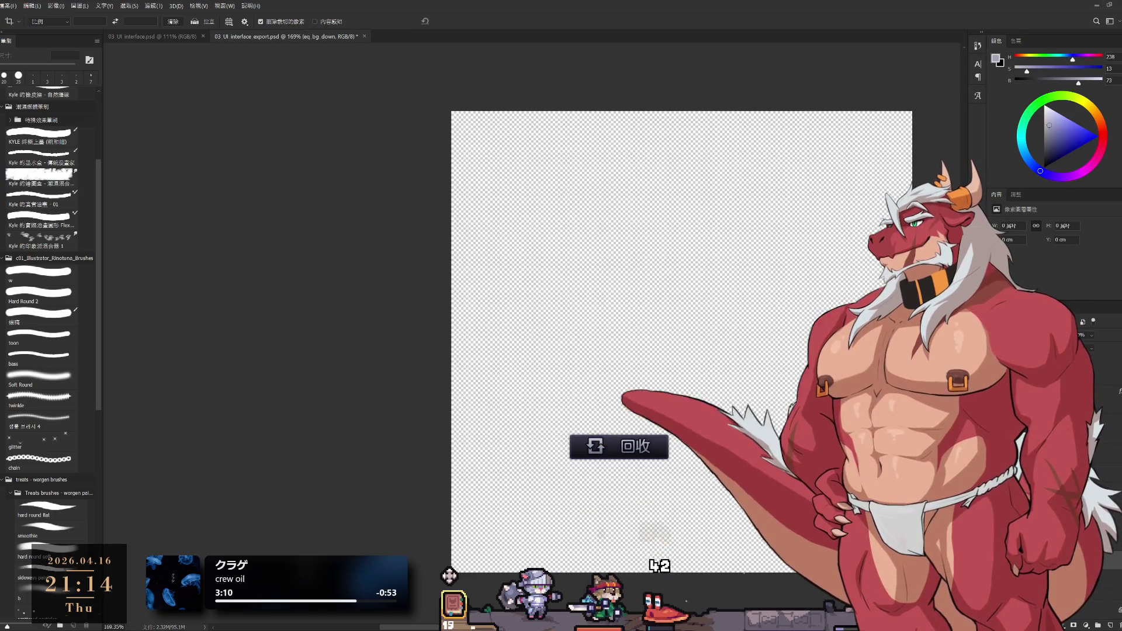
pyautogui.hotkey('ctrl', 'shift', 'z')
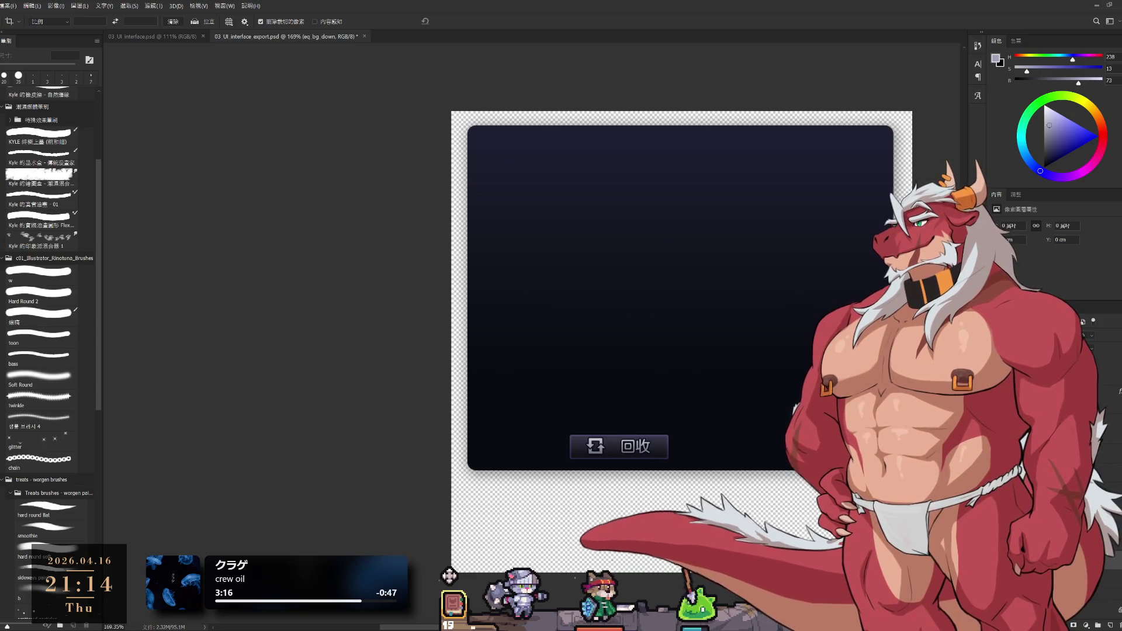
# Compare the dark navy panel, purple lower band and dark gradient upper panel by toggling them.
pyautogui.hotkey('ctrl', 'z')
pyautogui.hotkey('ctrl', 'shift', 'z')
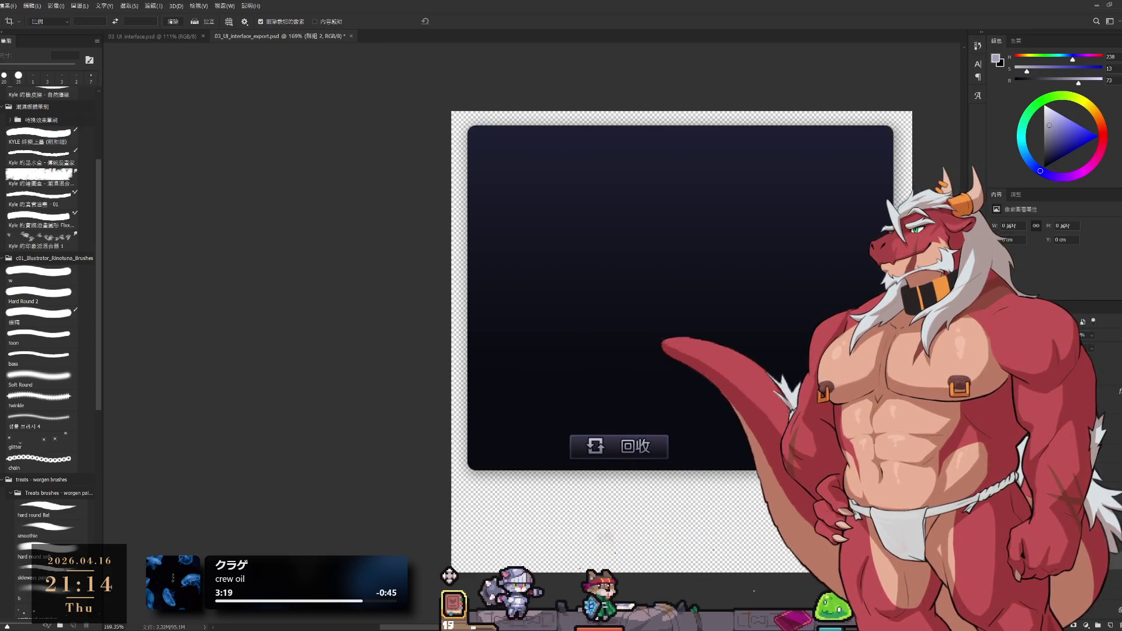
pyautogui.hotkey('ctrl', 'shift', 'z')
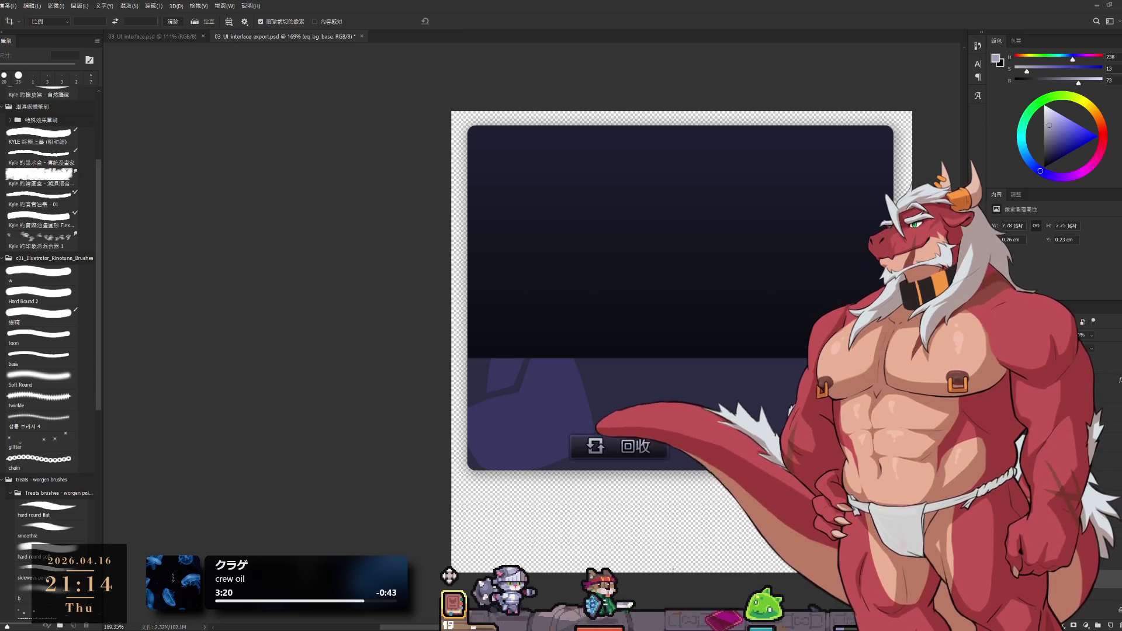
pyautogui.hotkey('alt', ']')
pyautogui.hotkey('ctrl', 'z')
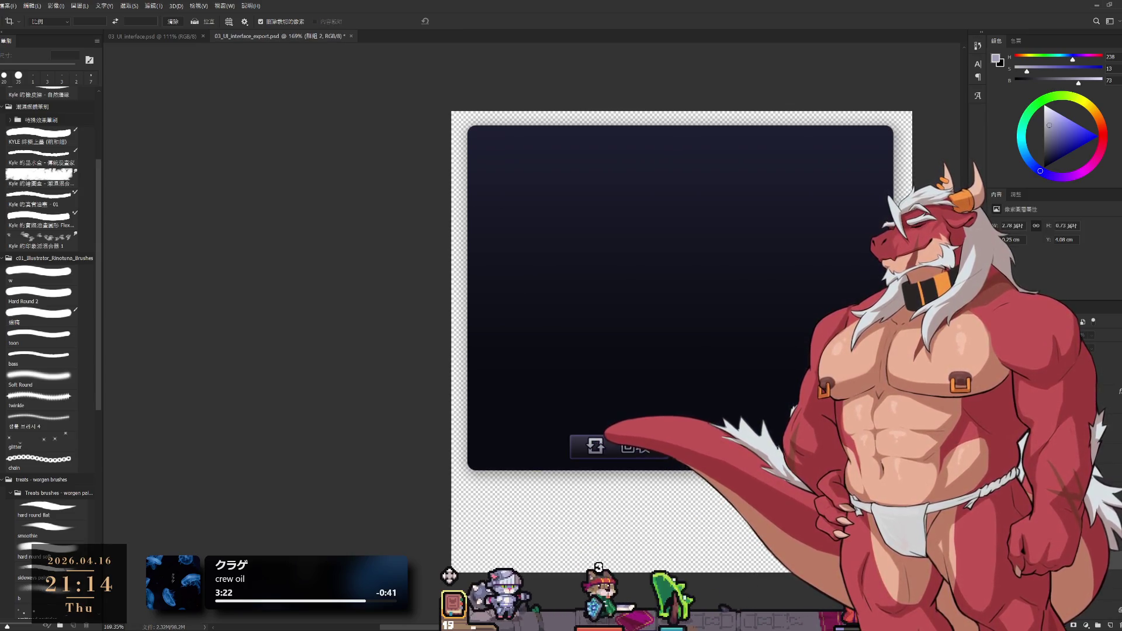
pyautogui.hotkey('ctrl', 'shift', 'z')
pyautogui.hotkey('ctrl', 'z')
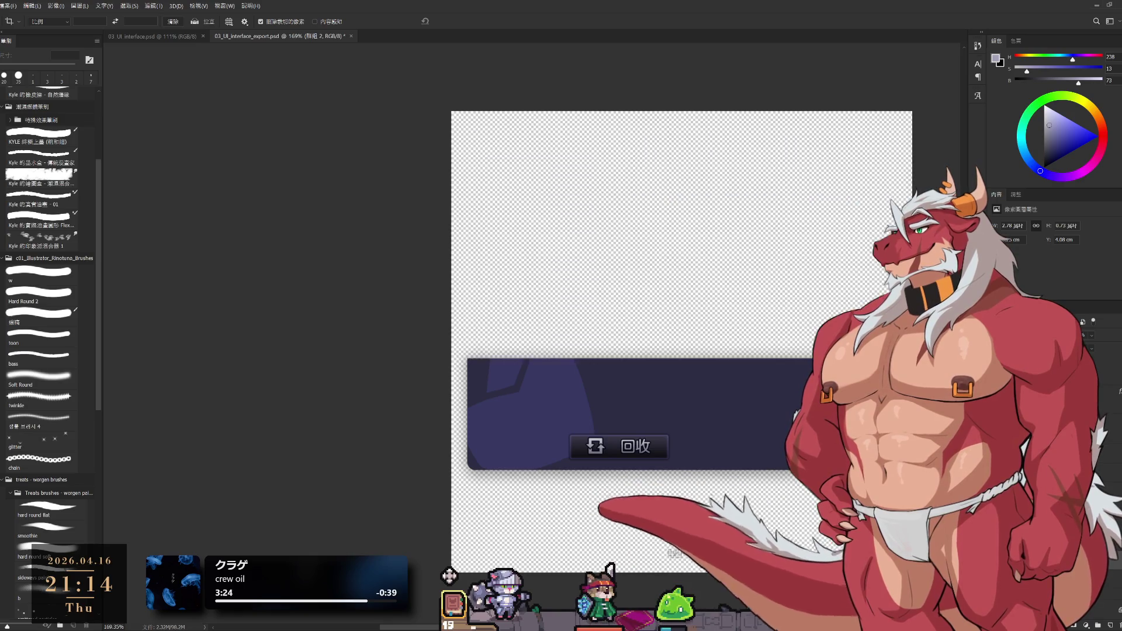
pyautogui.hotkey('ctrl', 'shift', 'z')
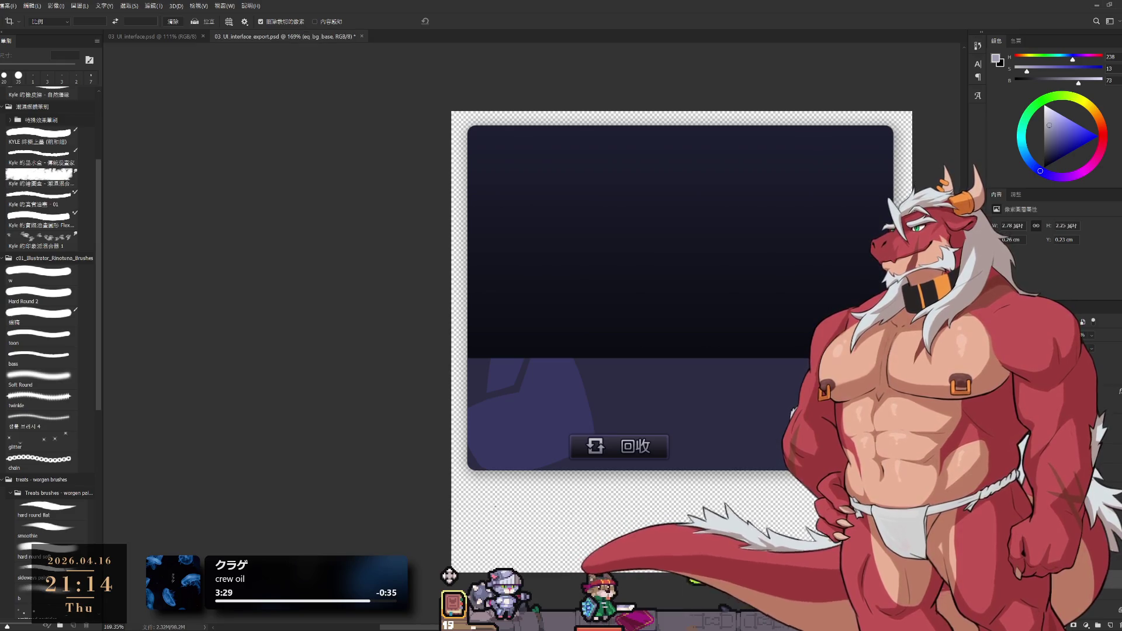
# Move through the 陰影 2 and eq_bgdown layers to the 能力值欄 layer.
pyautogui.hotkey('alt', ']')
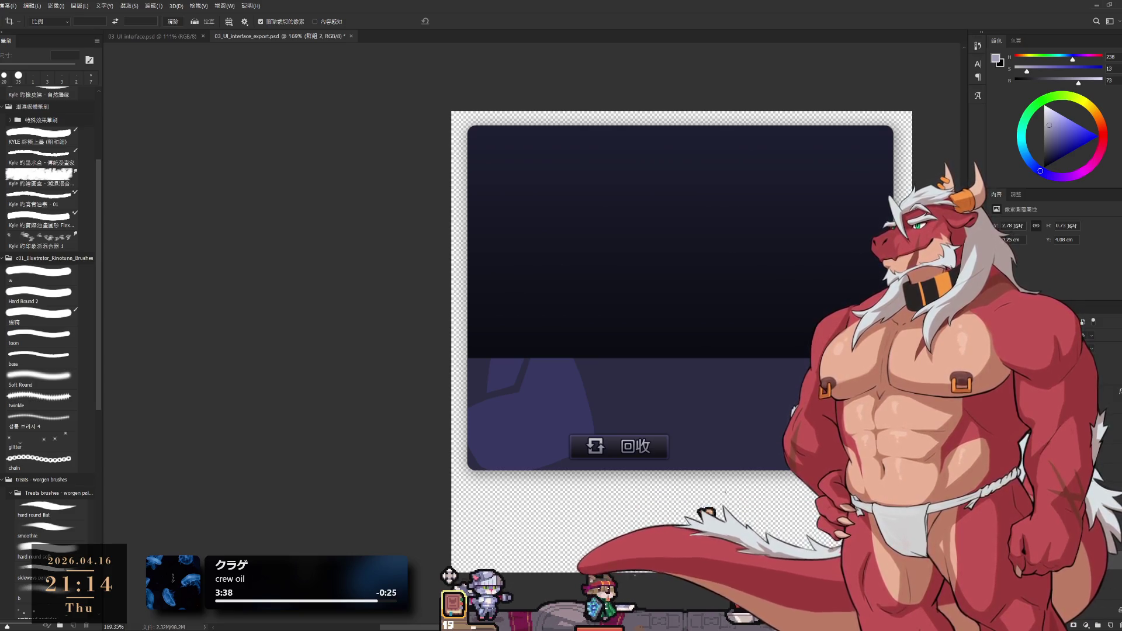
pyautogui.hotkey('alt', ']')
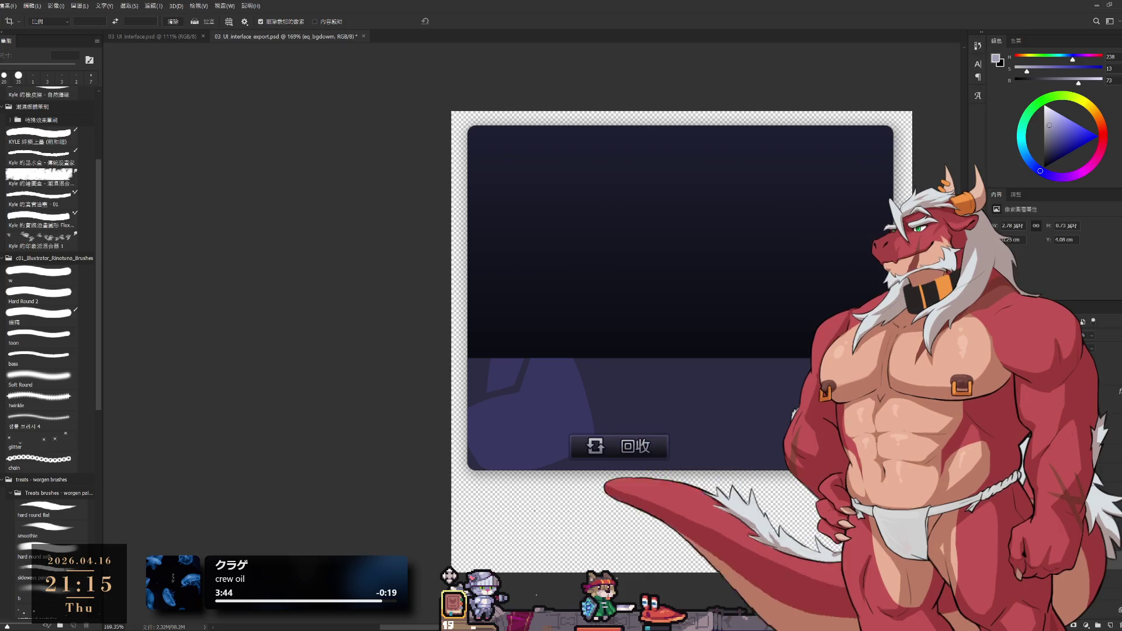
pyautogui.hotkey('alt', ']')
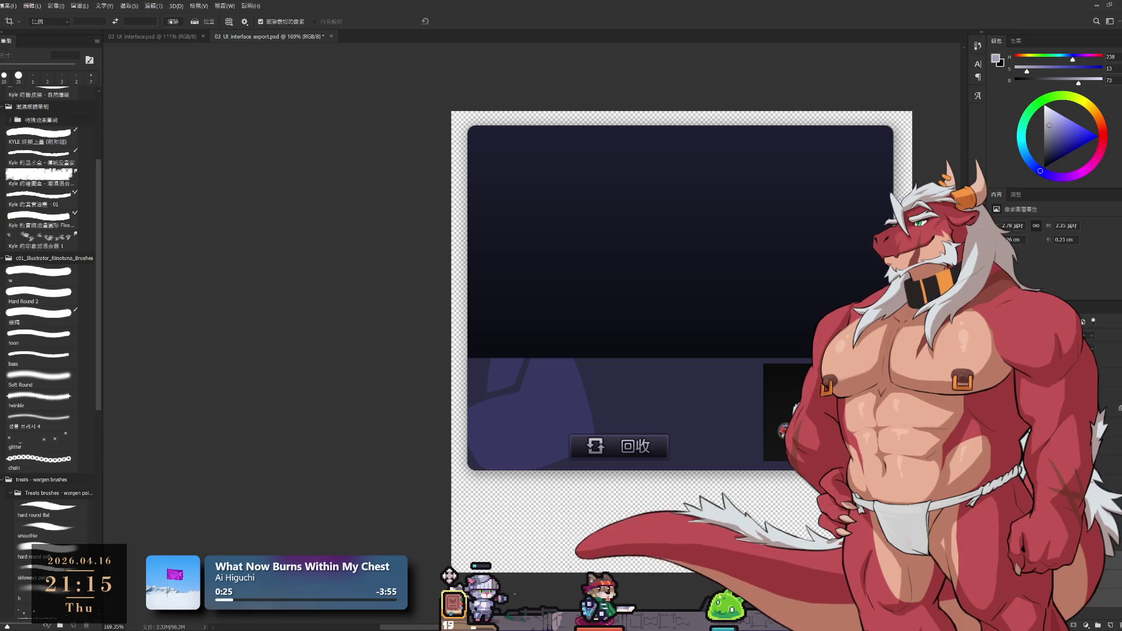
# Hide the dark panel, mark a square around the round status icon and crop the document to it.
pyautogui.hotkey('ctrl', ',')
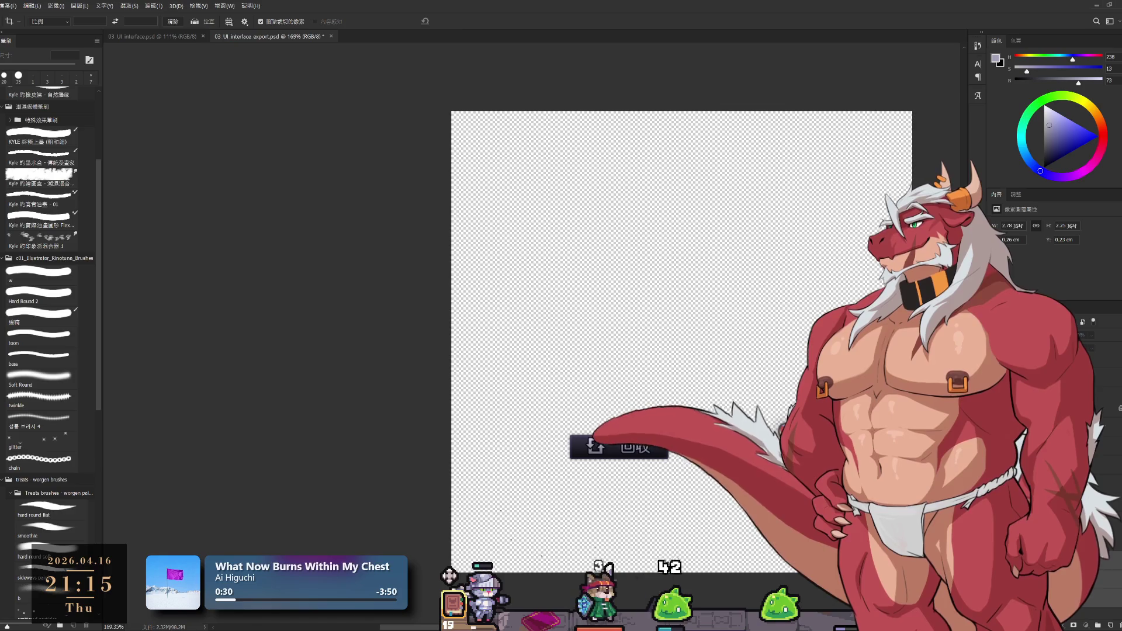
pyautogui.scroll(5, 787, 430)
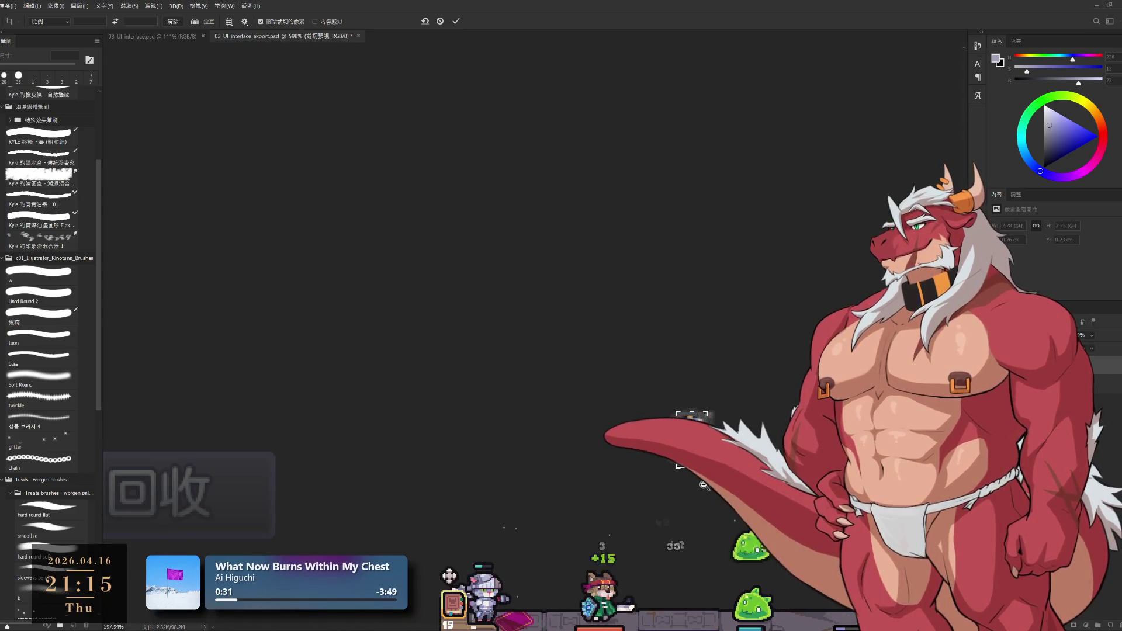
pyautogui.press('Return')
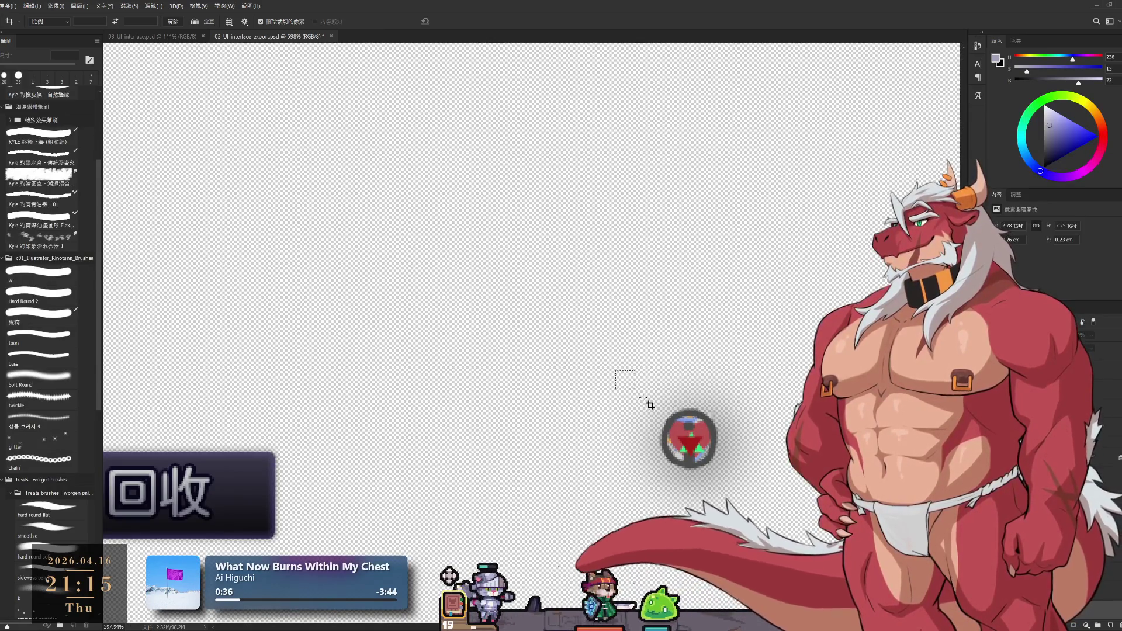
pyautogui.moveTo(650, 404); pyautogui.dragTo(764, 517)
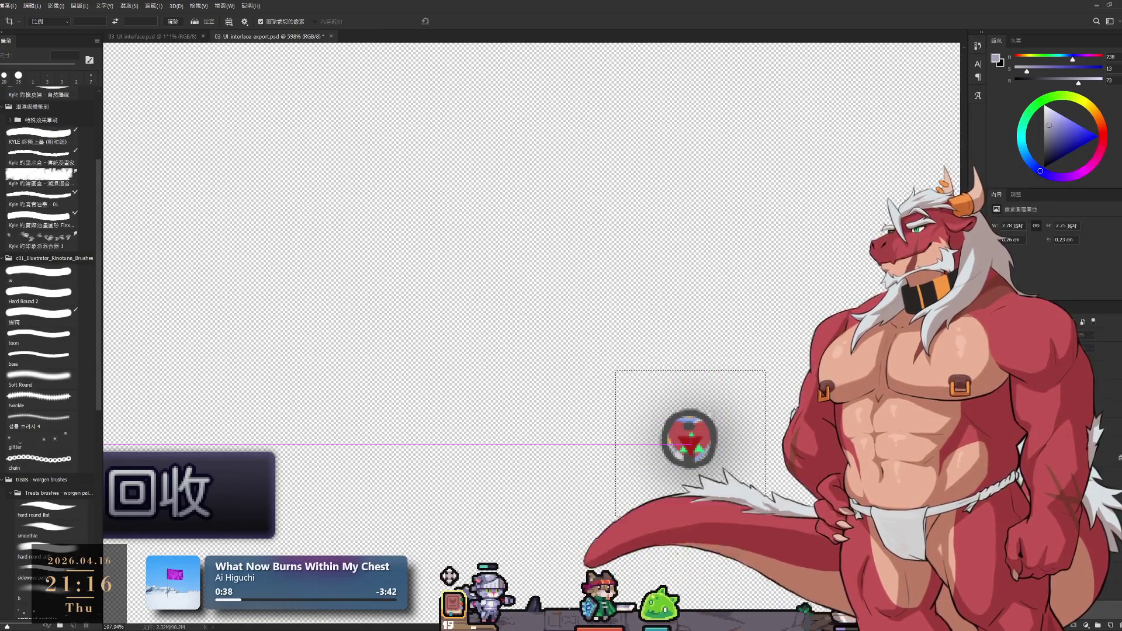
pyautogui.press('Return')
pyautogui.press('b')
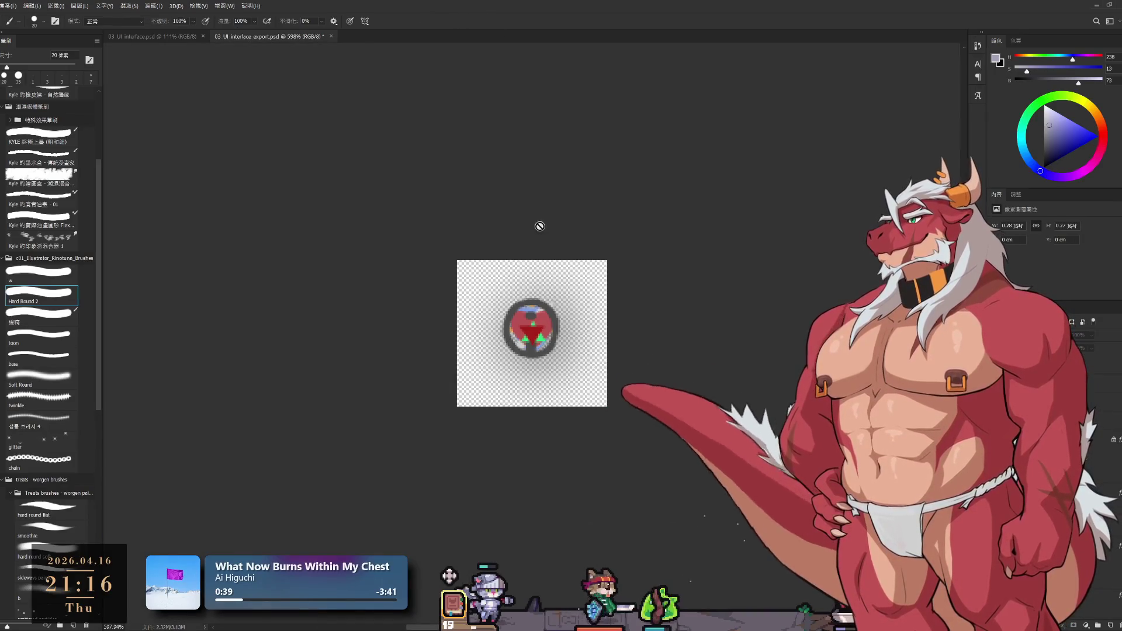
pyautogui.moveTo(532, 327); pyautogui.dragTo(531, 332)
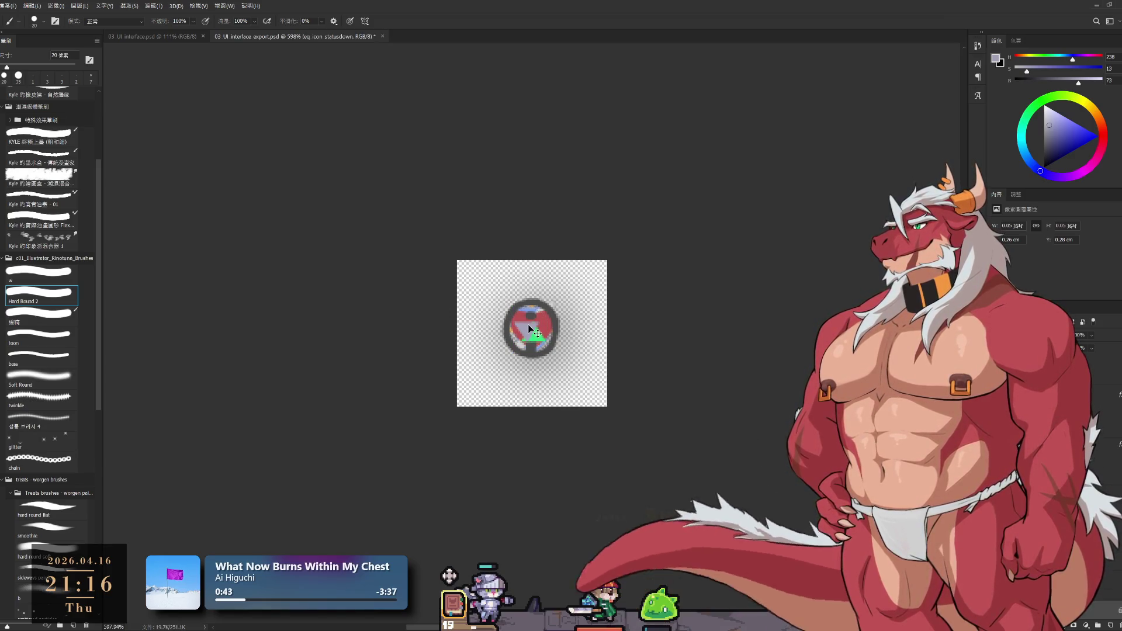
# Undo the stray brush stroke and hide the grey inverted triangle, leaving the green up arrow.
pyautogui.hotkey('ctrl', 'z')
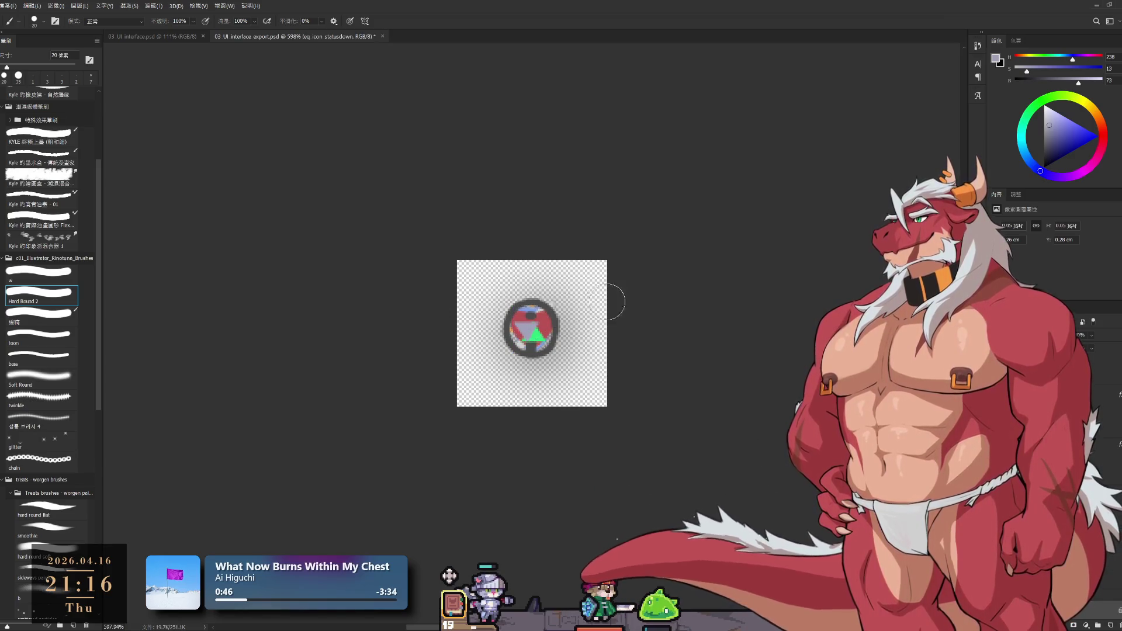
pyautogui.scroll(5, 538, 322)
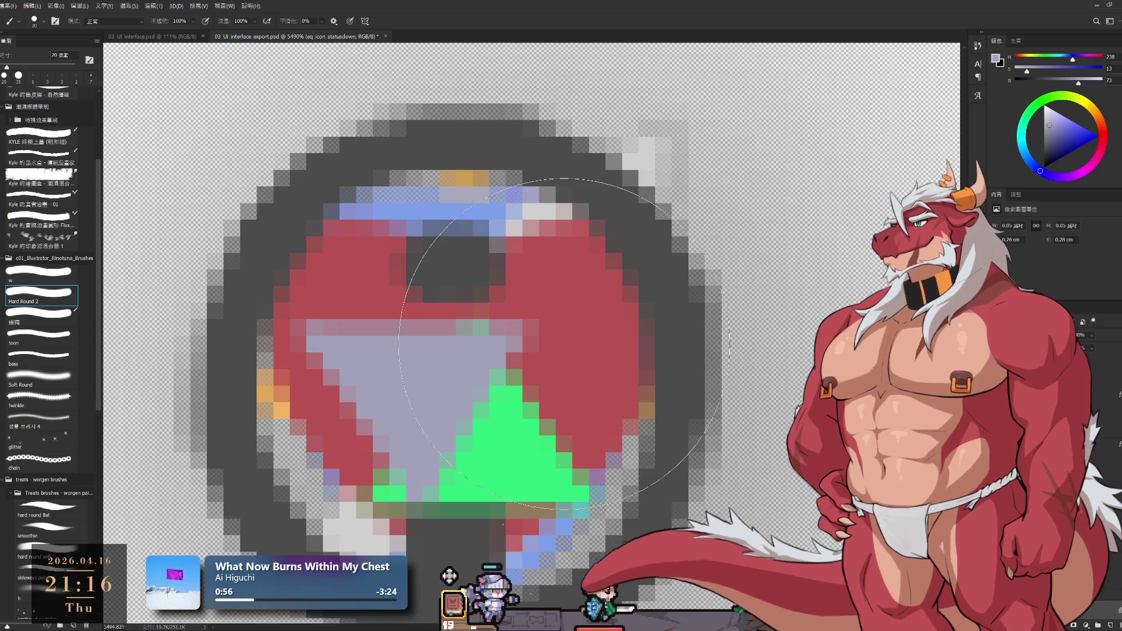
pyautogui.scroll(-3, 579, 290)
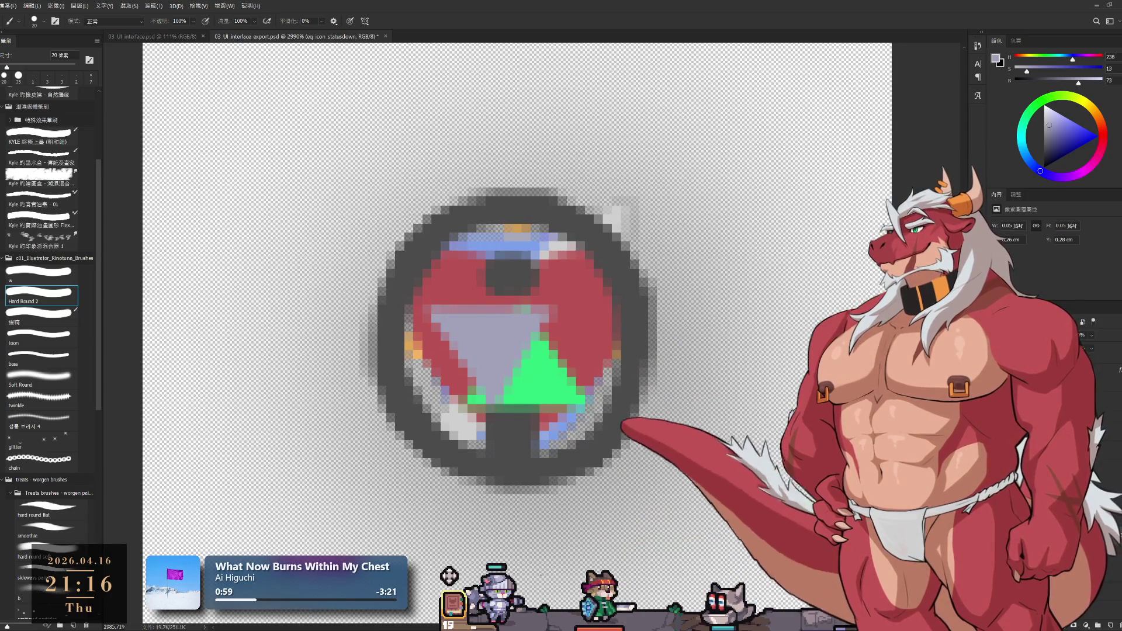
pyautogui.hotkey('ctrl', 'z')
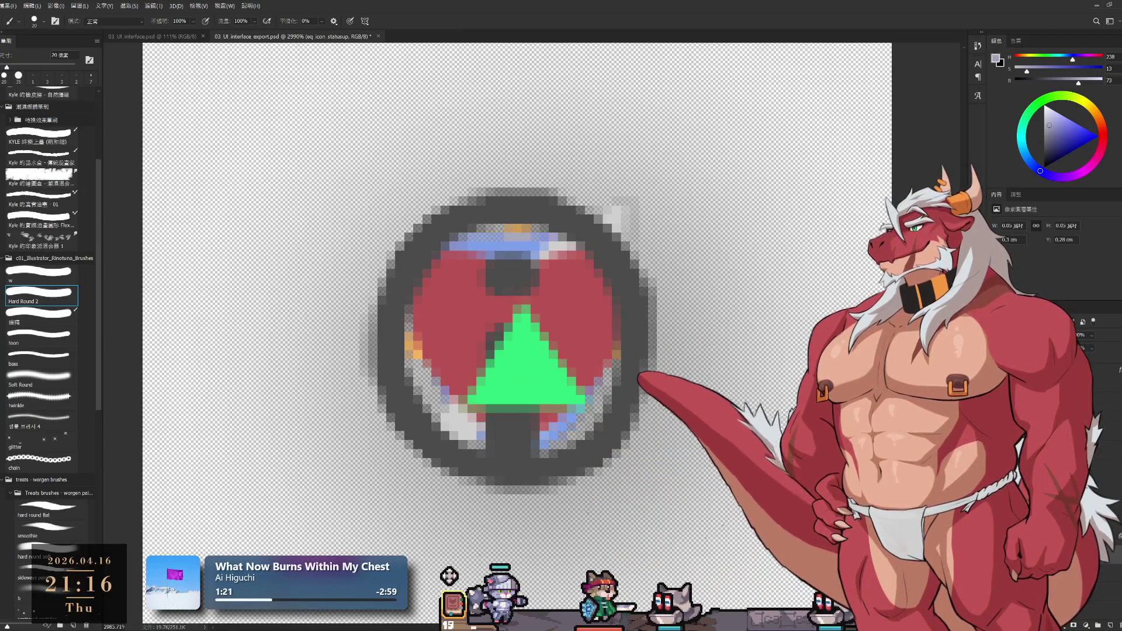
pyautogui.scroll(1, 518, 342)
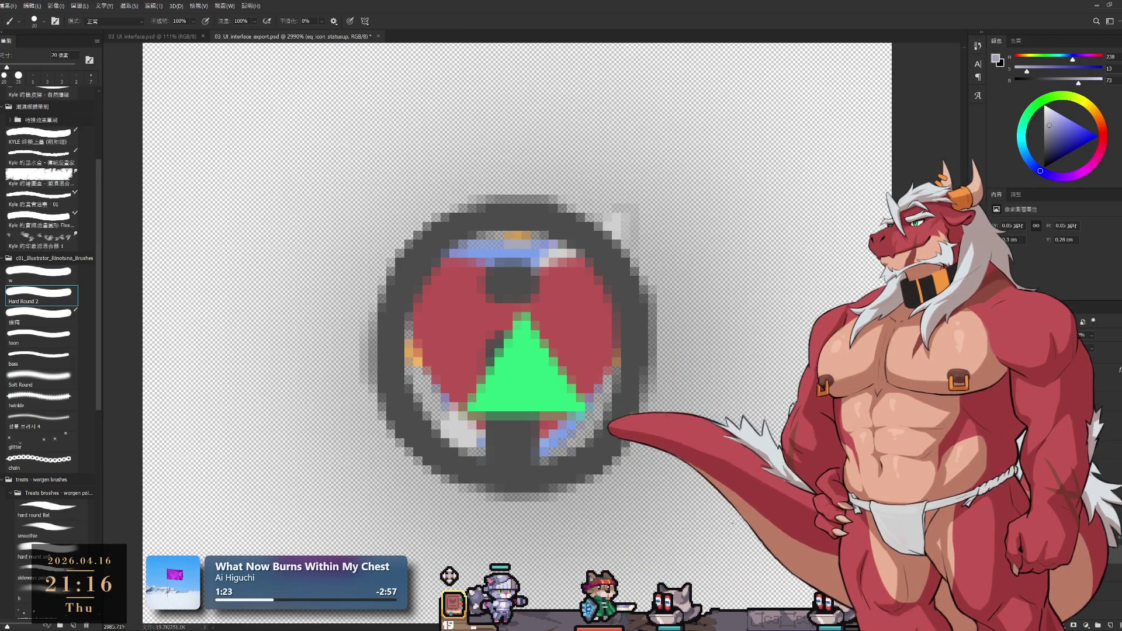
pyautogui.scroll(-2, 925, 421)
pyautogui.scroll(-1, 926, 421)
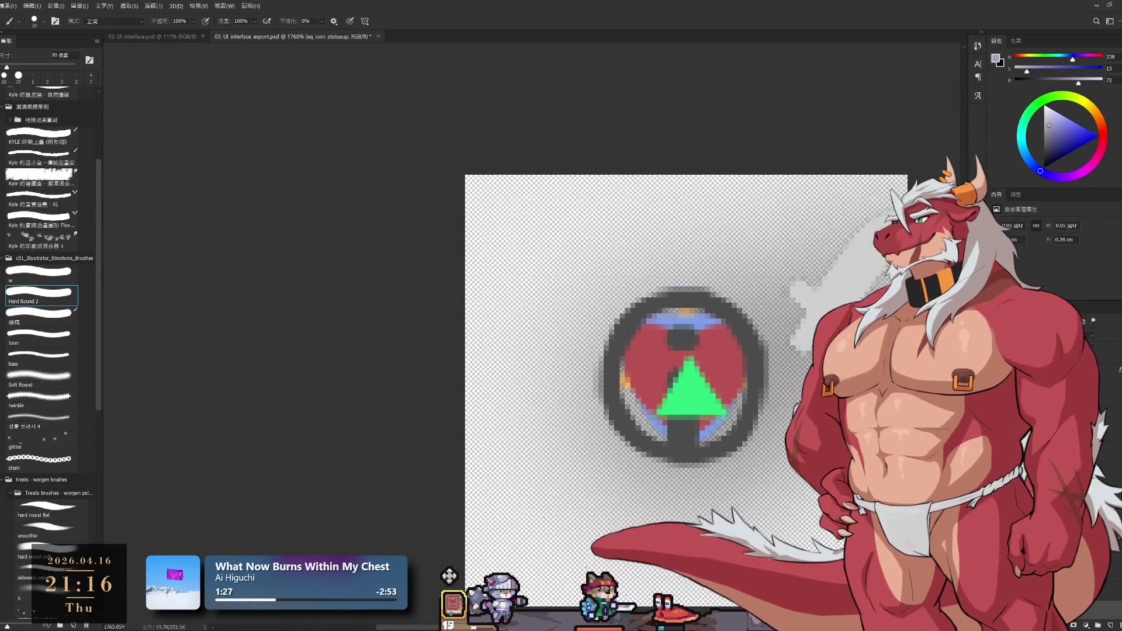
# Cycle to the status-down icon layer and frame the whole small canvas for cropping.
pyautogui.hotkey('alt', '[')
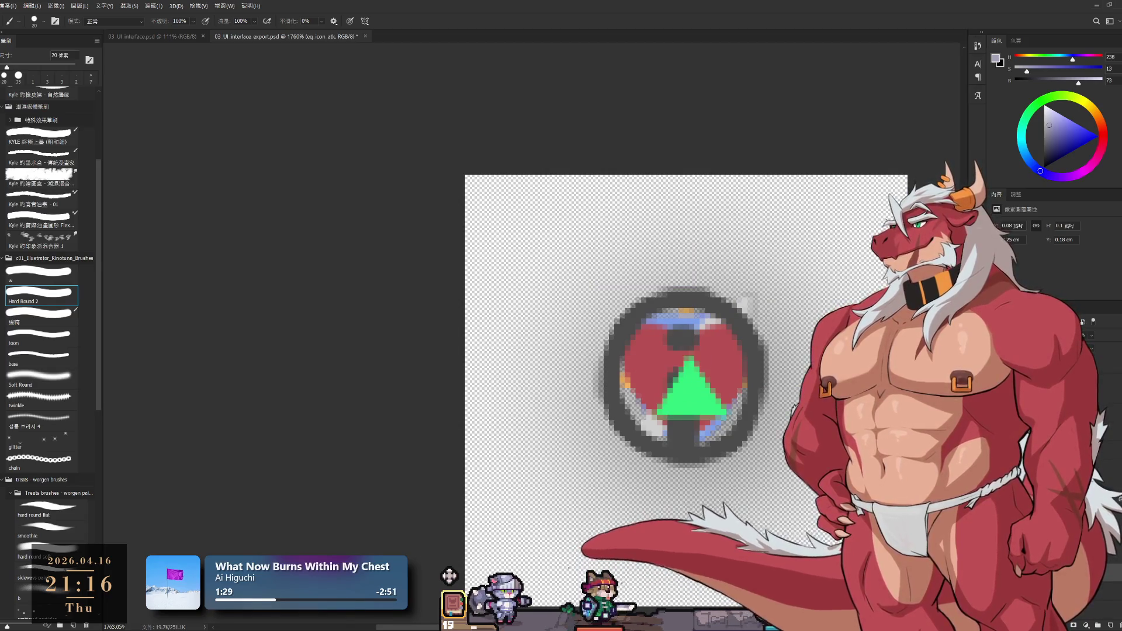
pyautogui.hscroll(1, 657, 395)
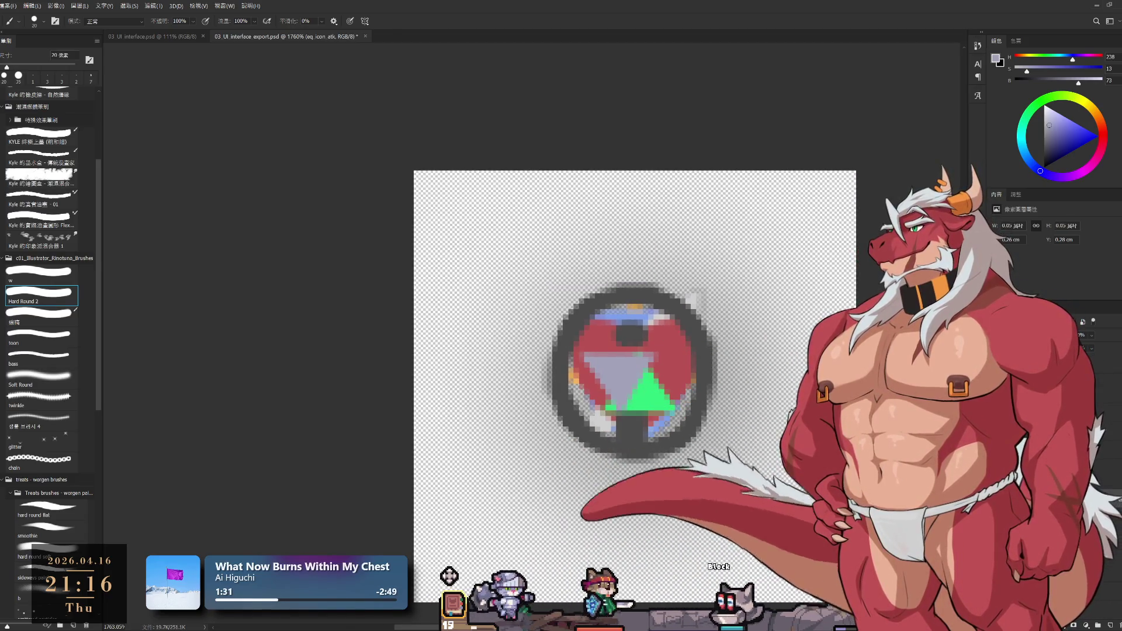
pyautogui.hotkey('alt', '[')
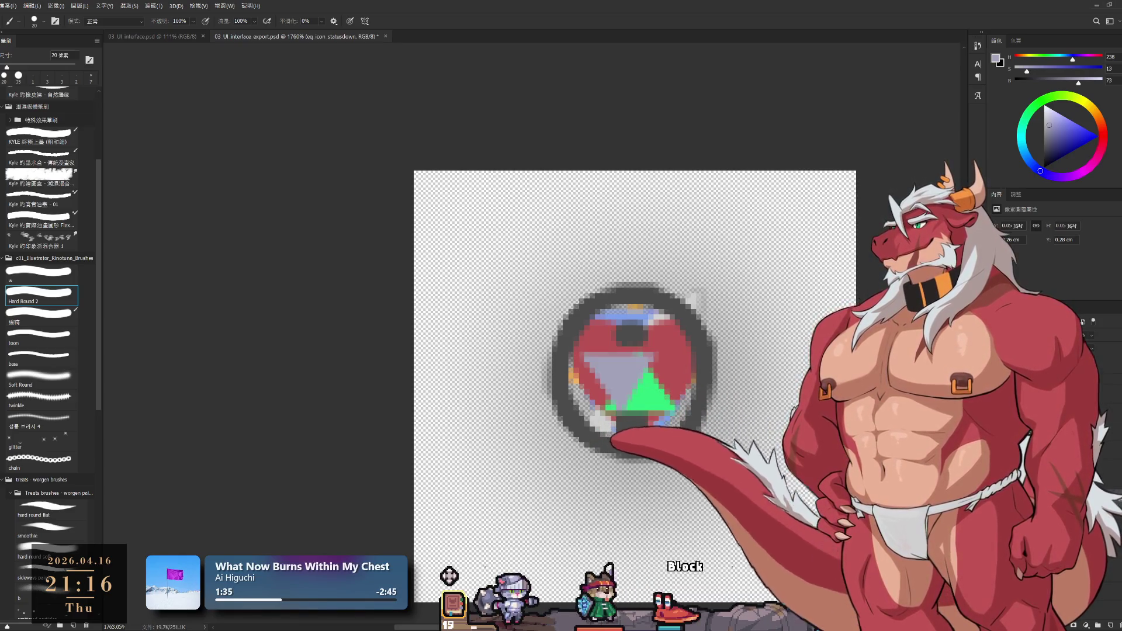
pyautogui.press('space')
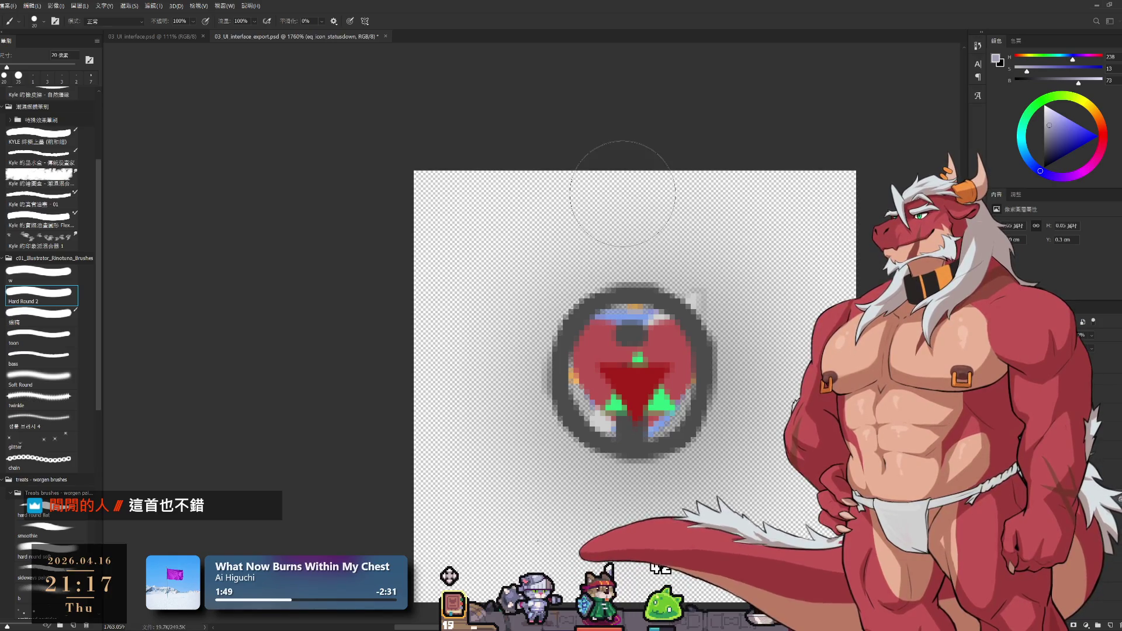
pyautogui.scroll(-3, 703, 313)
pyautogui.scroll(1, 704, 313)
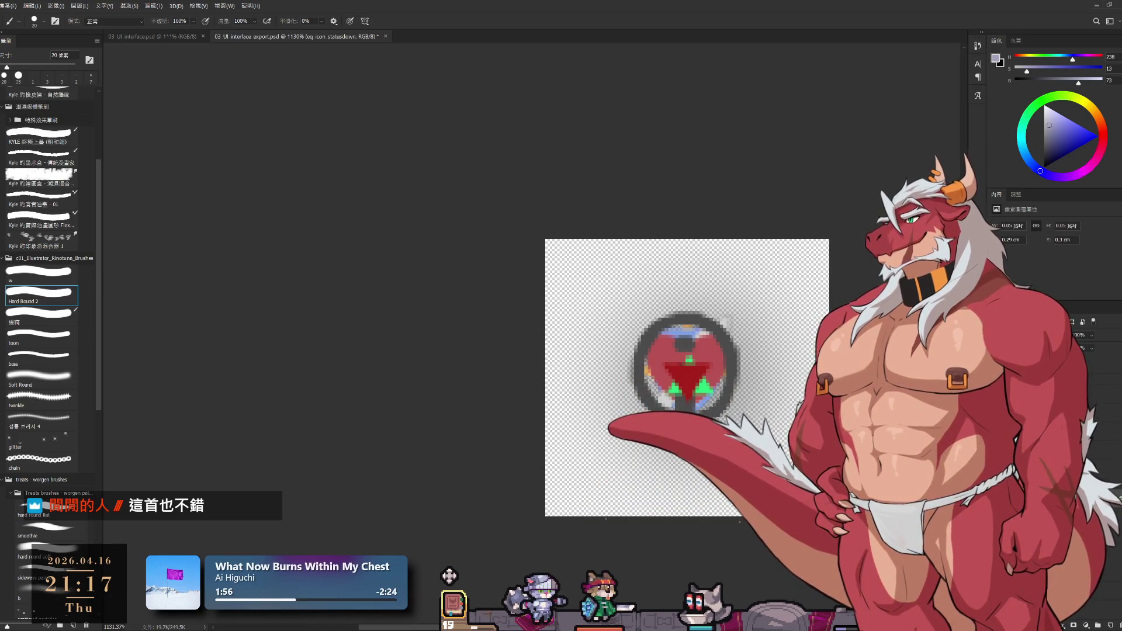
pyautogui.hotkey('ctrl', 't')
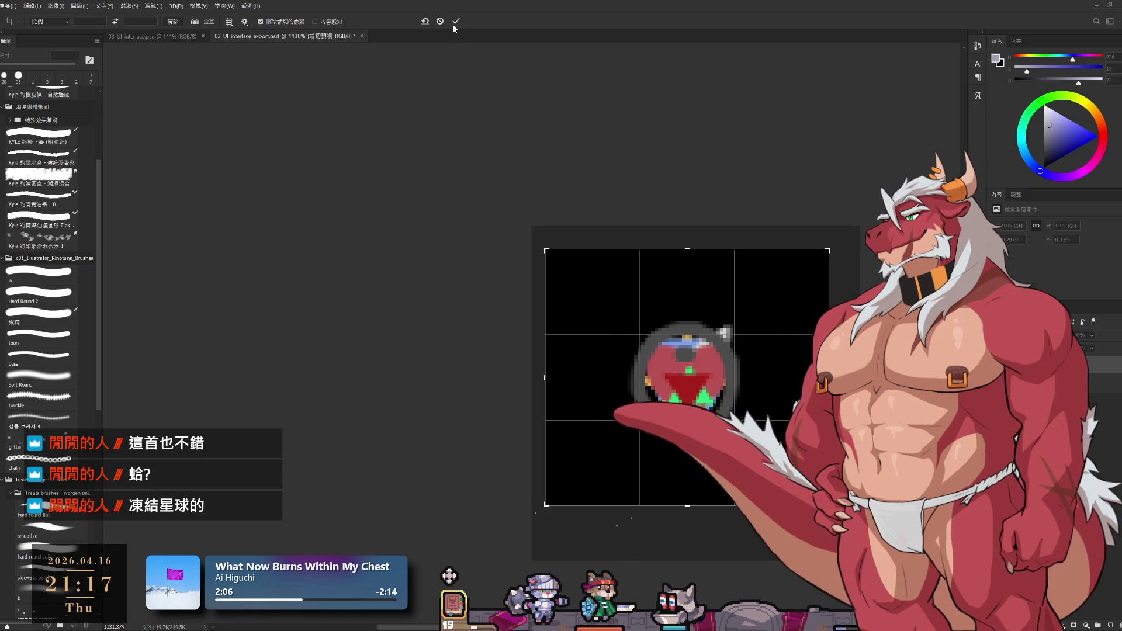
# Confirm the crop, then bring the full round status-down icon back into view.
pyautogui.click(455, 21)
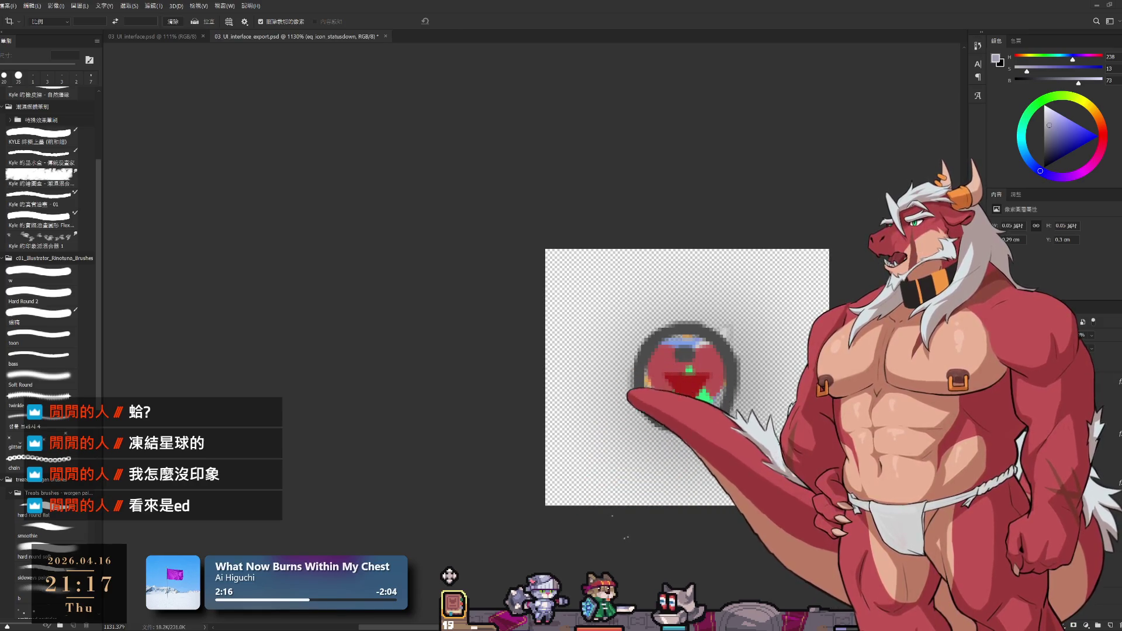
pyautogui.hotkey('ctrl', 't')
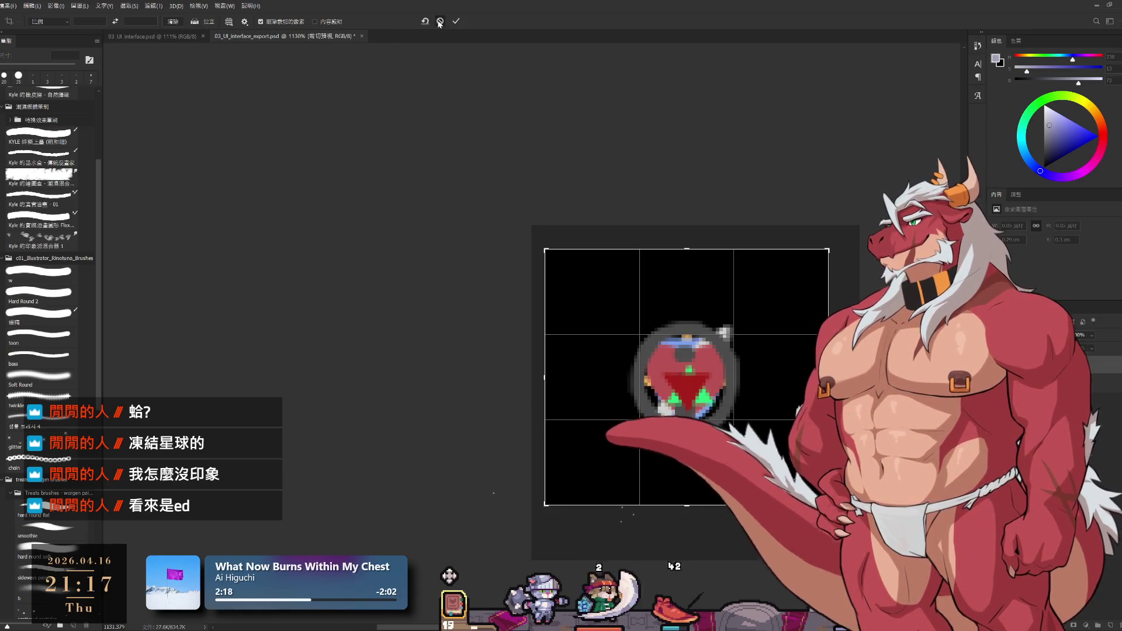
pyautogui.click(439, 22)
pyautogui.hotkey('ctrl', 'z')
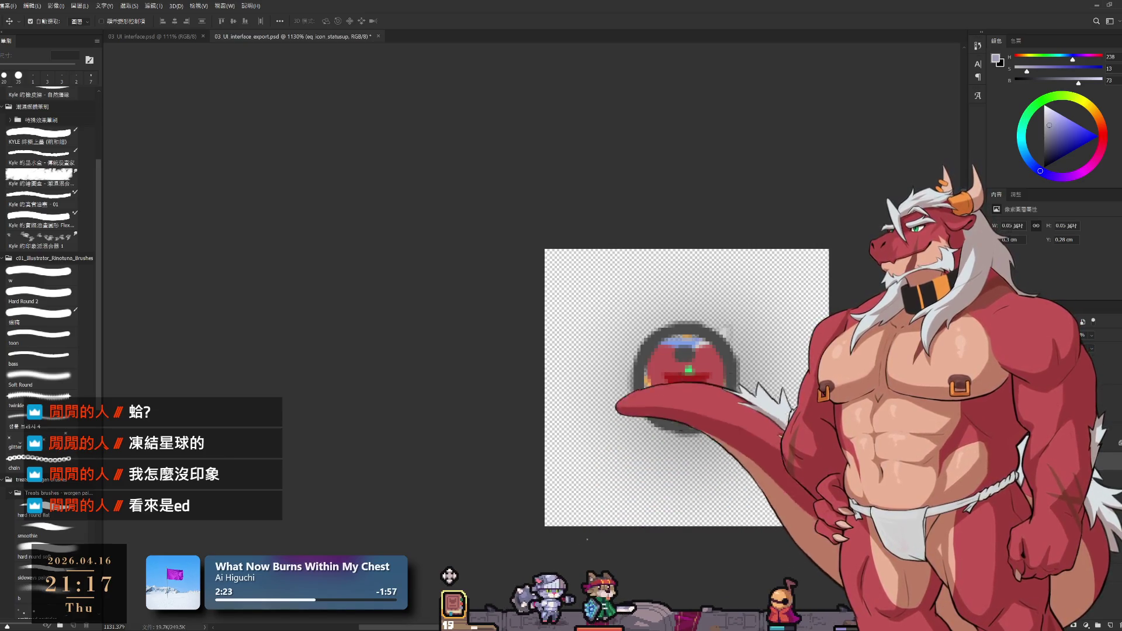
pyautogui.hotkey('ctrl', 'z')
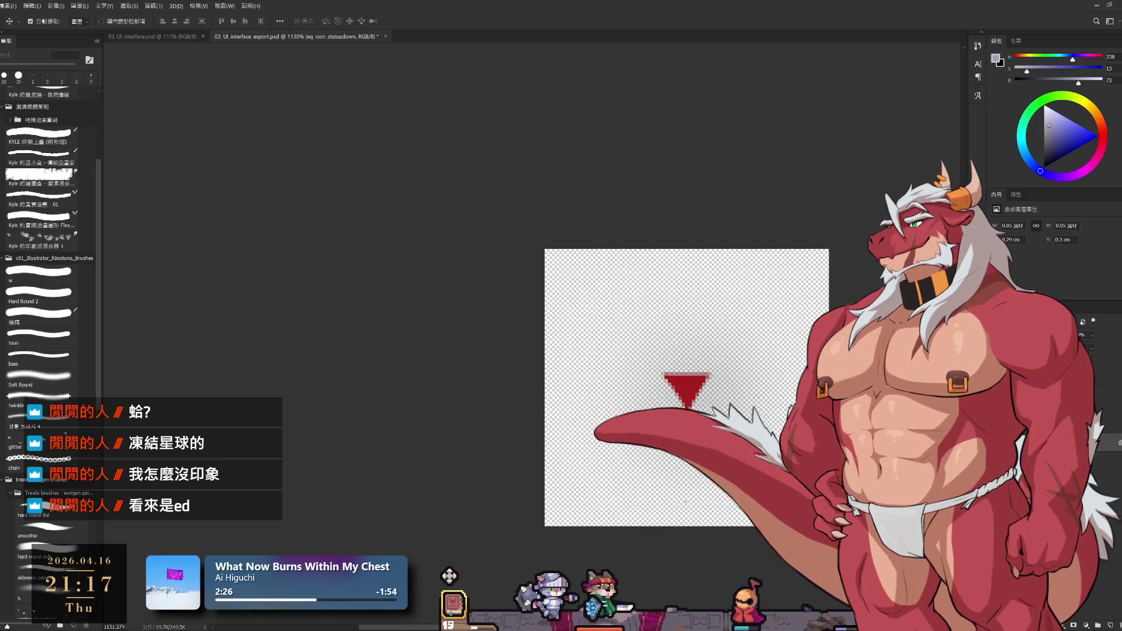
pyautogui.hotkey('ctrl', 'z')
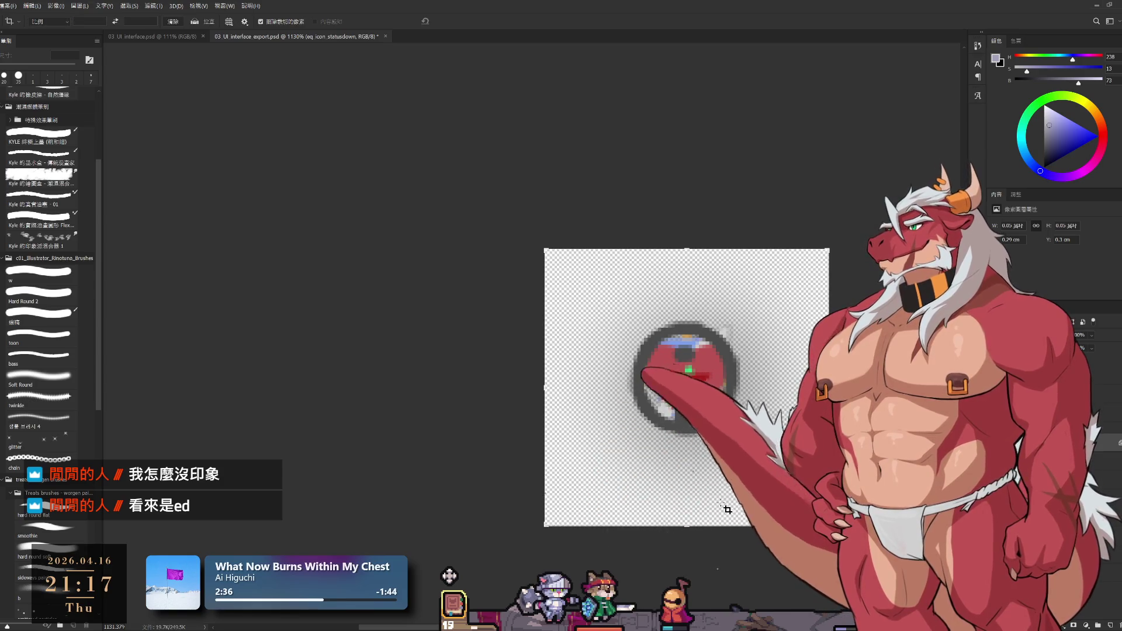
# Extend the canvas taller, apply the crop and hide the round frame, leaving the red triangle.
pyautogui.hotkey('ctrl', 't')
pyautogui.moveTo(684, 516); pyautogui.dragTo(684, 538)
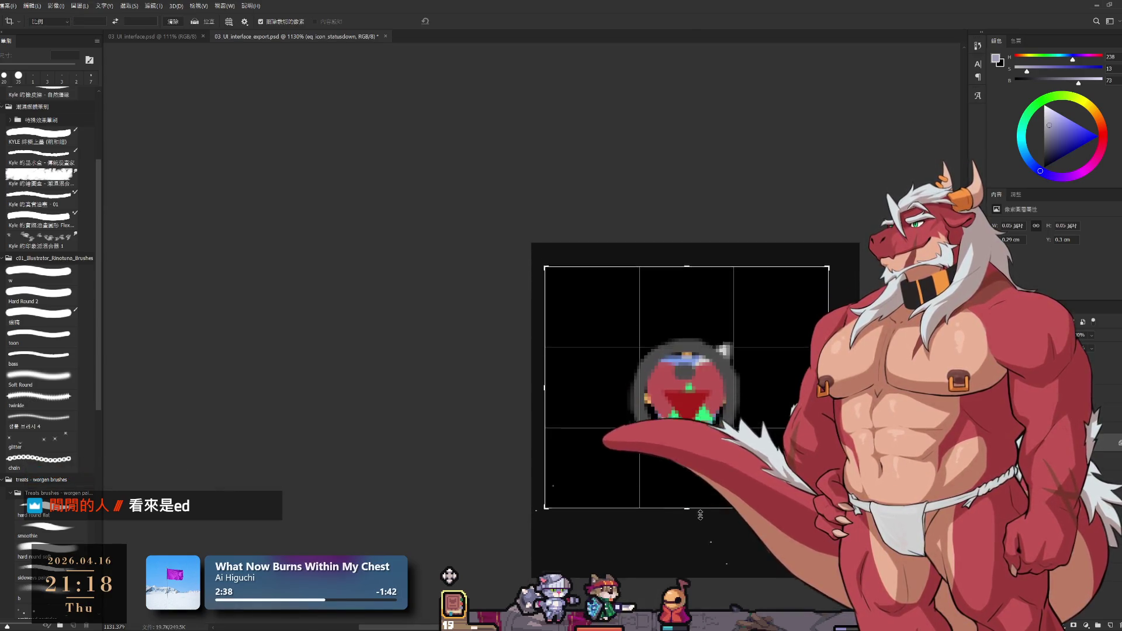
pyautogui.press('Return')
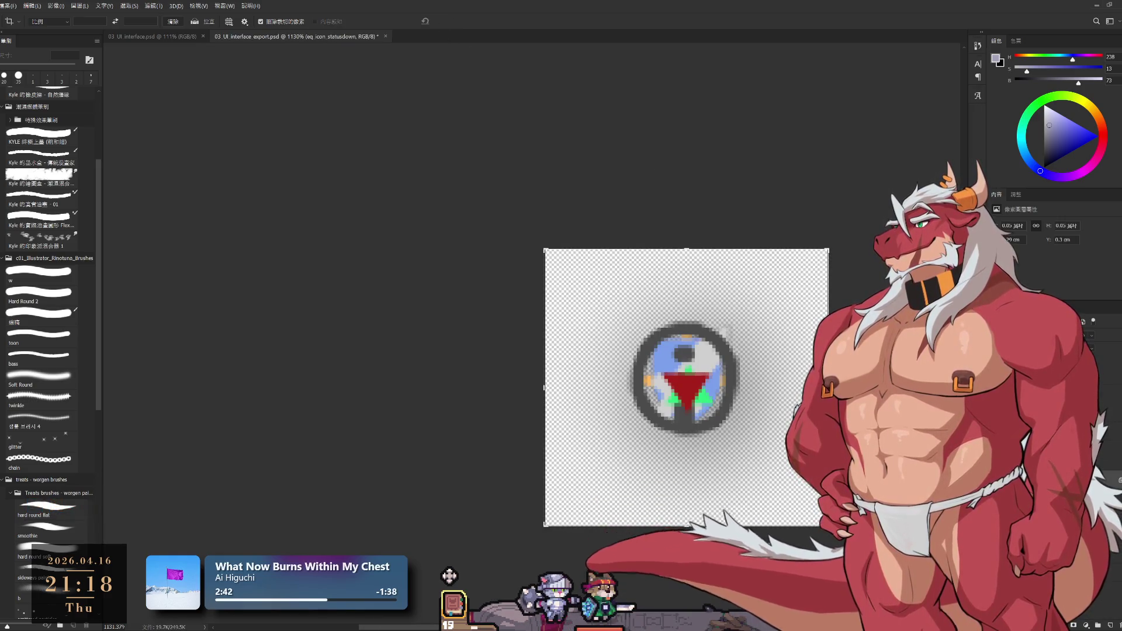
pyautogui.press('Delete')
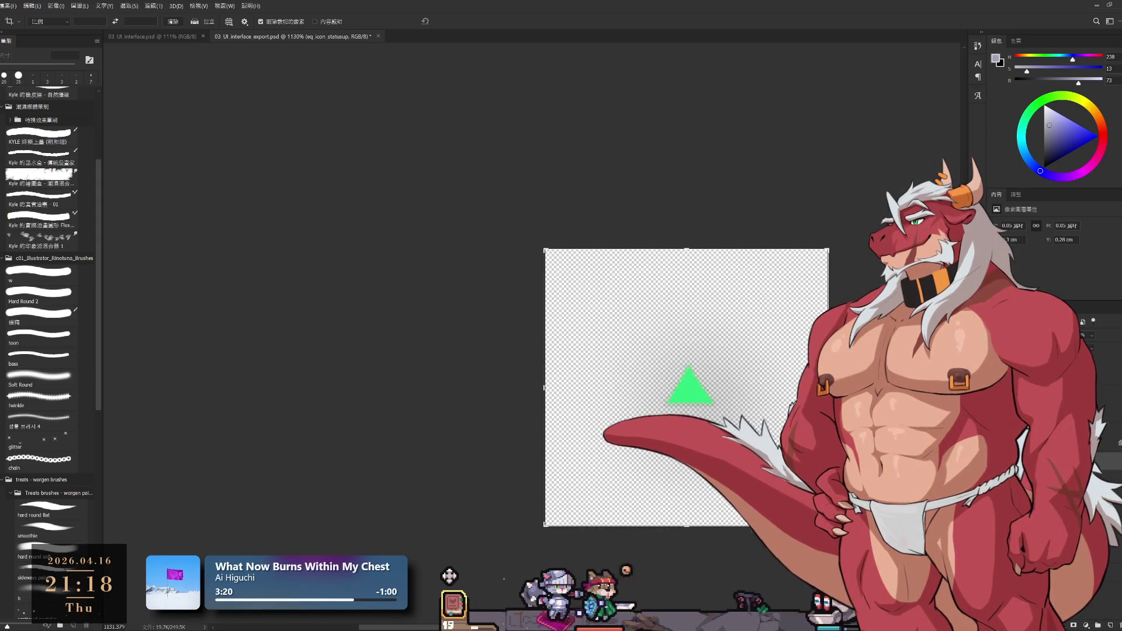
# Check the red down and green up arrows against the round frame, then move to the info icon layer.
pyautogui.hotkey('ctrl', 'z')
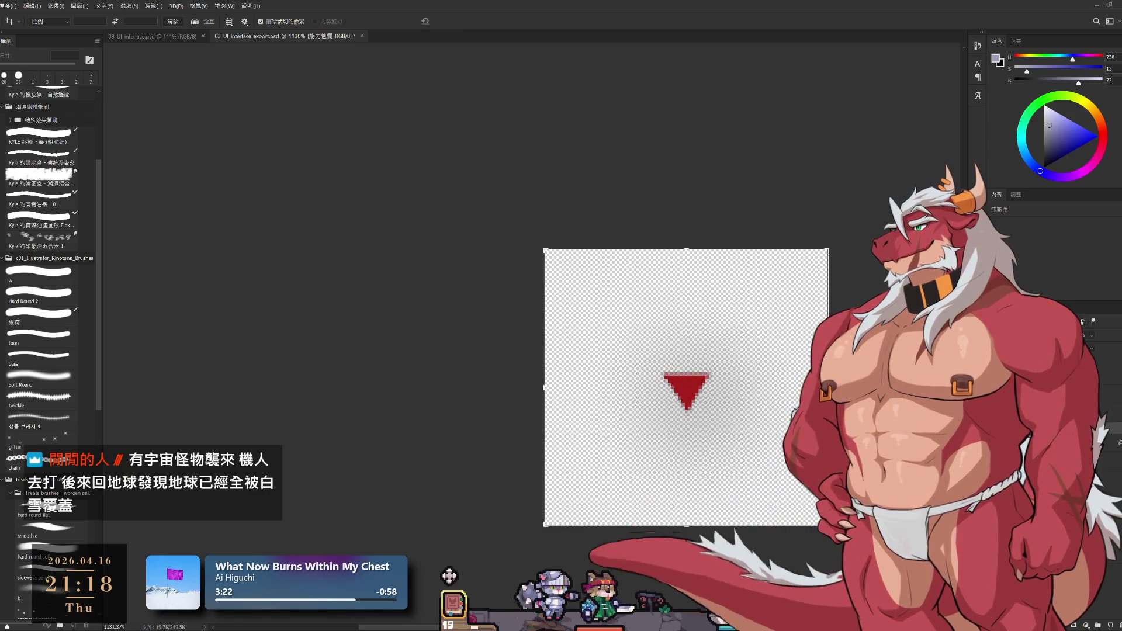
pyautogui.hotkey('ctrl', 'z')
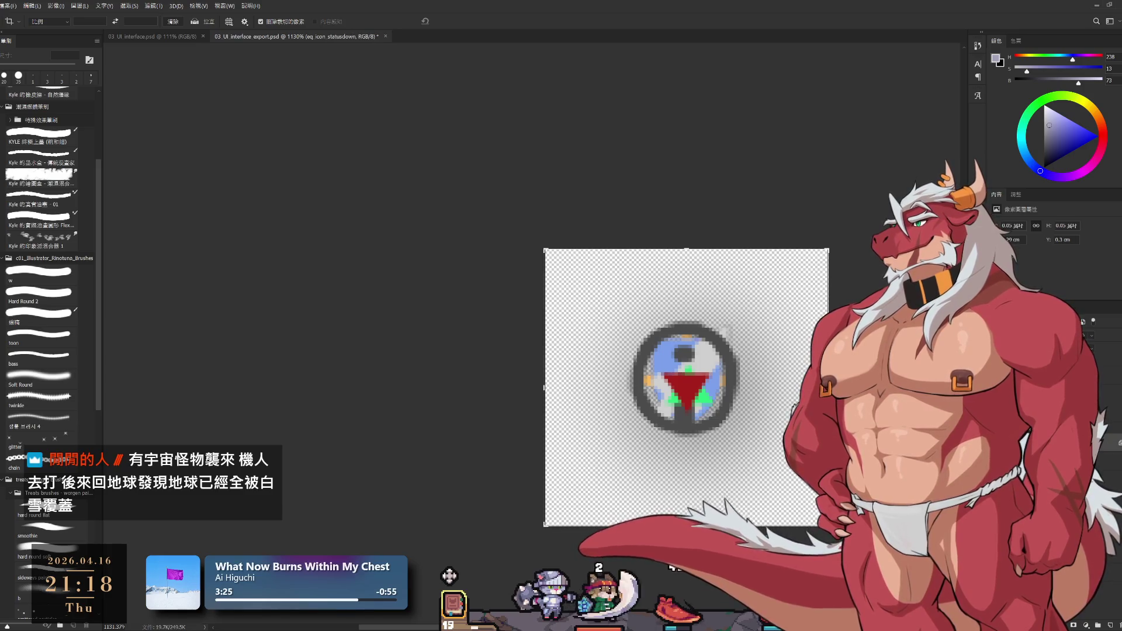
pyautogui.hotkey('ctrl', 'shift', 'z')
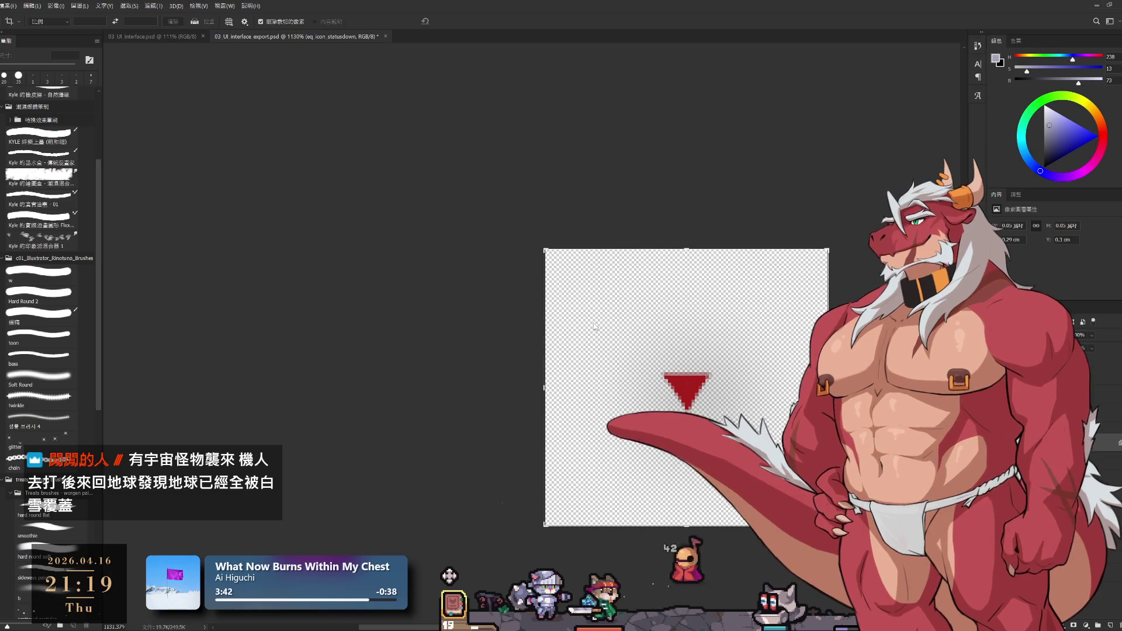
pyautogui.click(1034, 351)
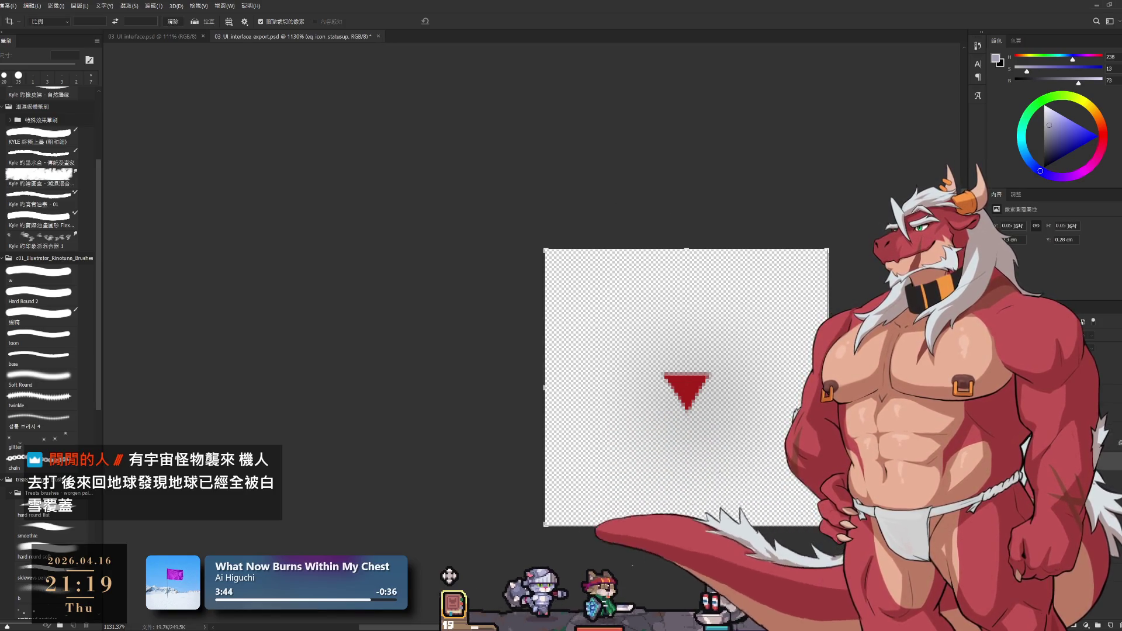
pyautogui.click(1002, 351)
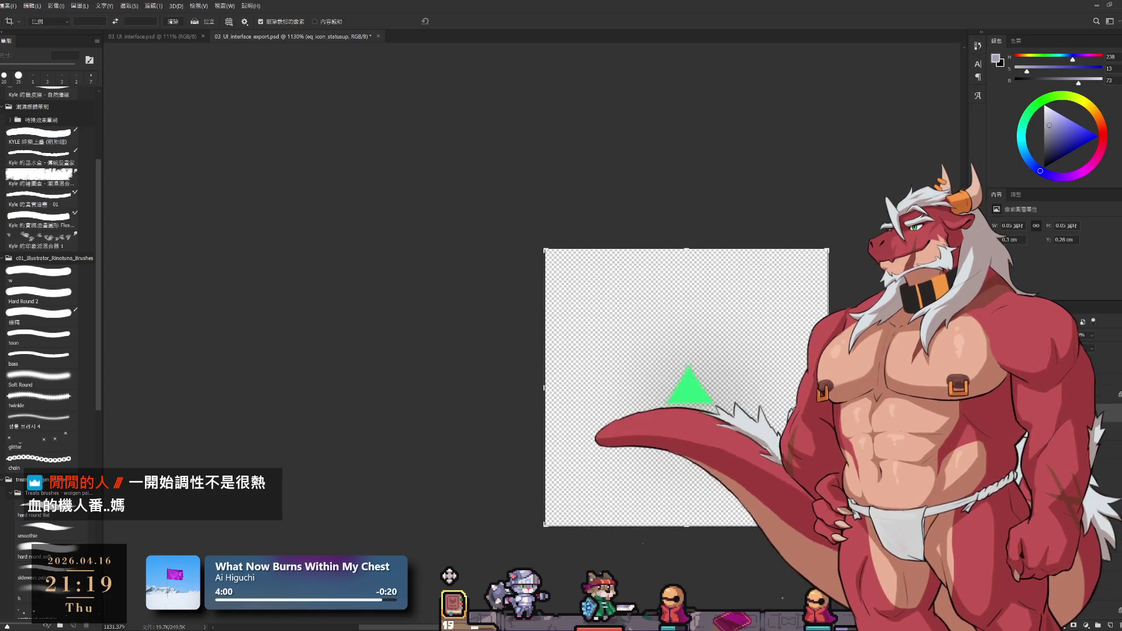
pyautogui.hotkey('alt', ']')
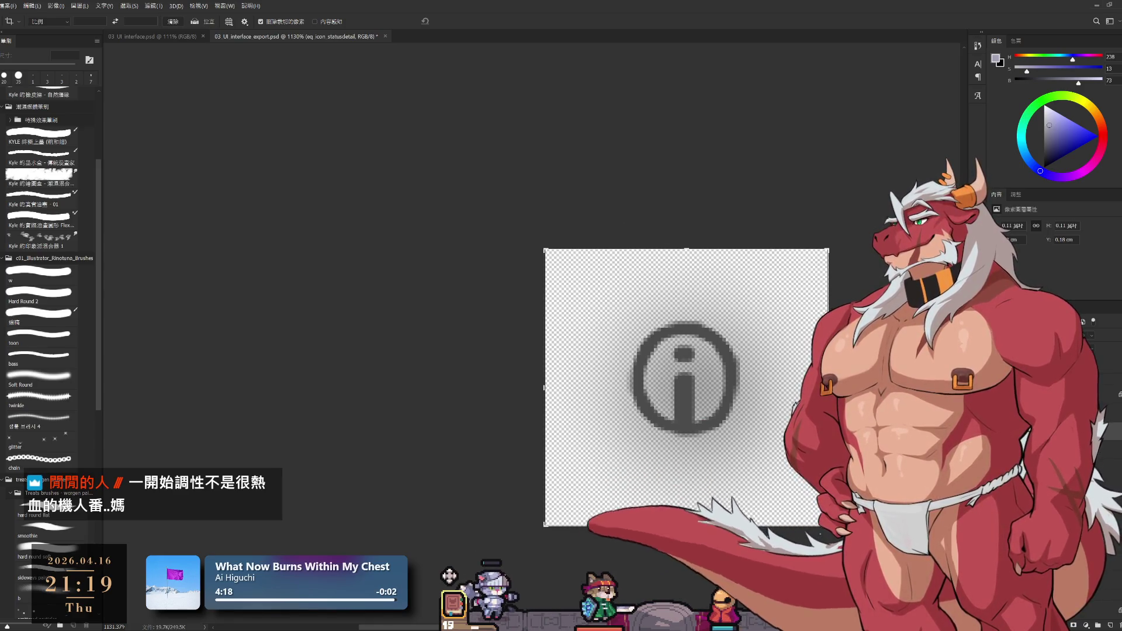
# Hide the hp heart icon and swap the sword attack icon for the seq_icon_def shield.
pyautogui.hotkey('alt', '[')
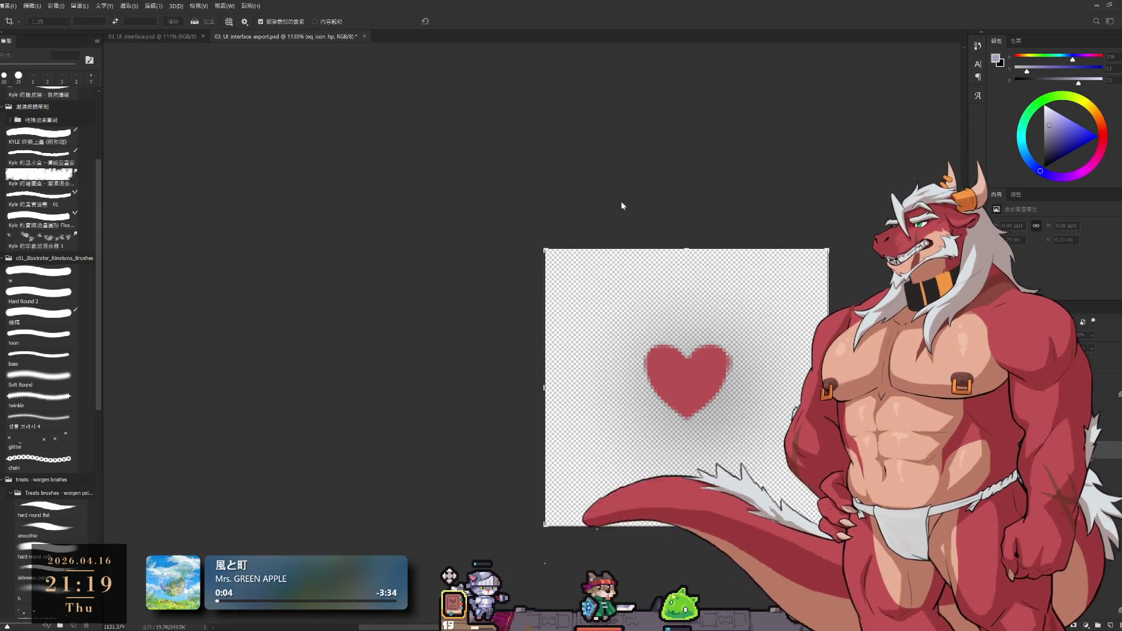
pyautogui.press('Delete')
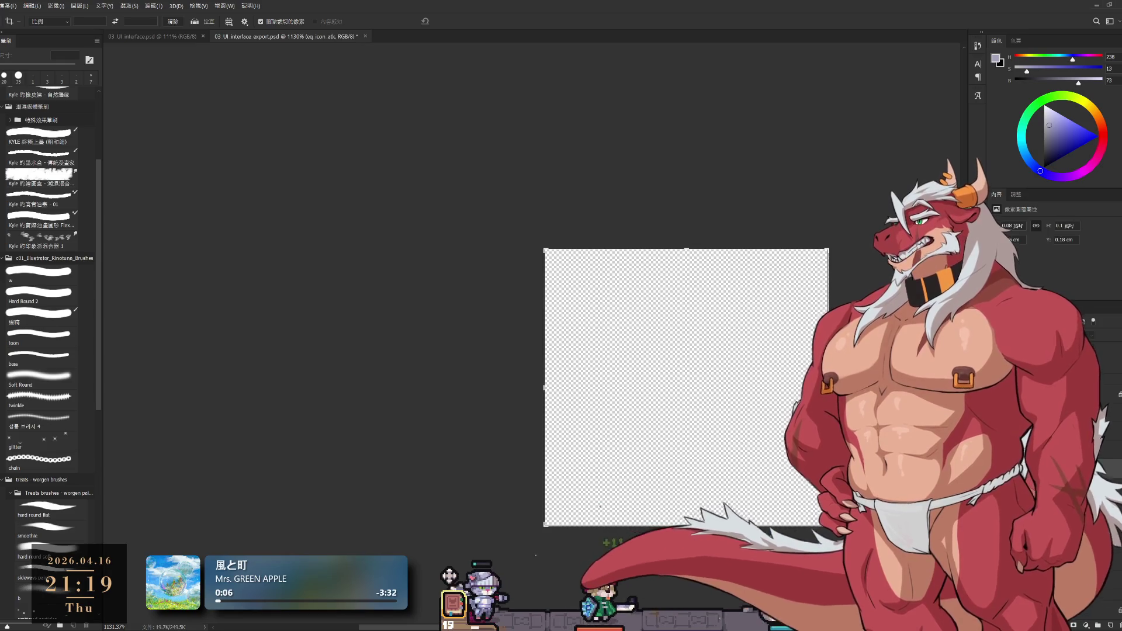
pyautogui.press('Delete')
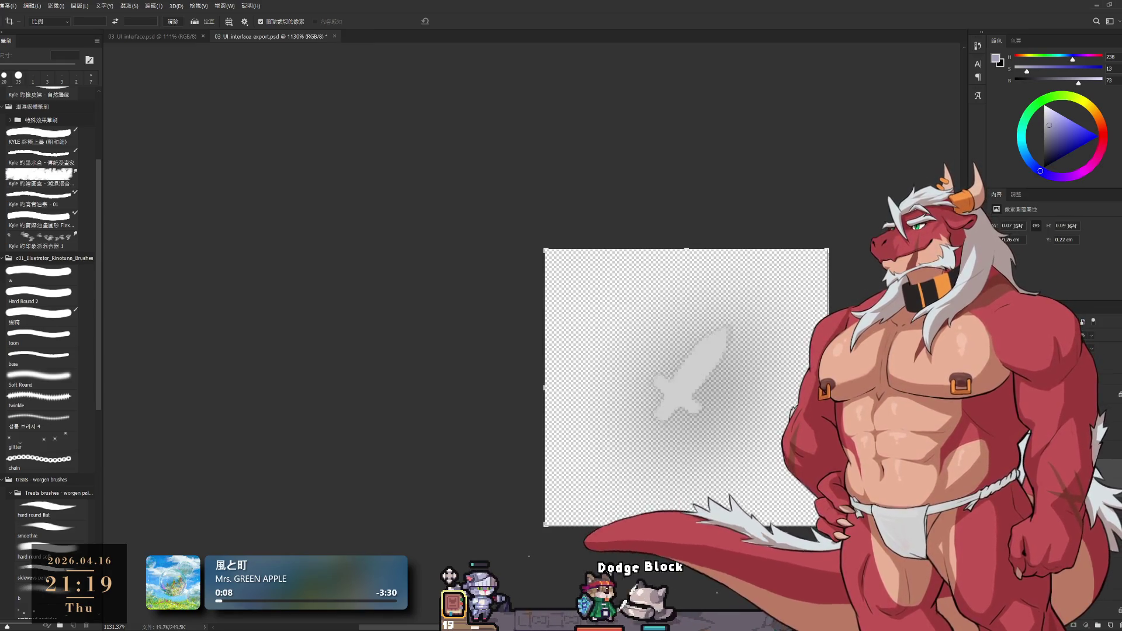
pyautogui.hotkey('ctrl', 'z')
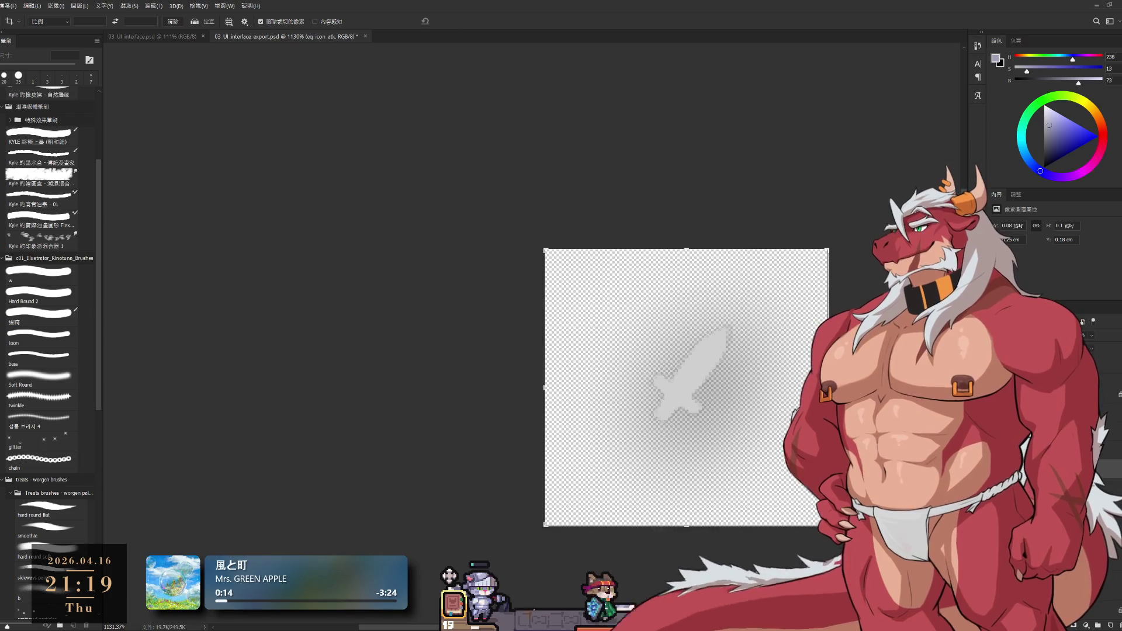
pyautogui.hotkey('ctrl', 'z')
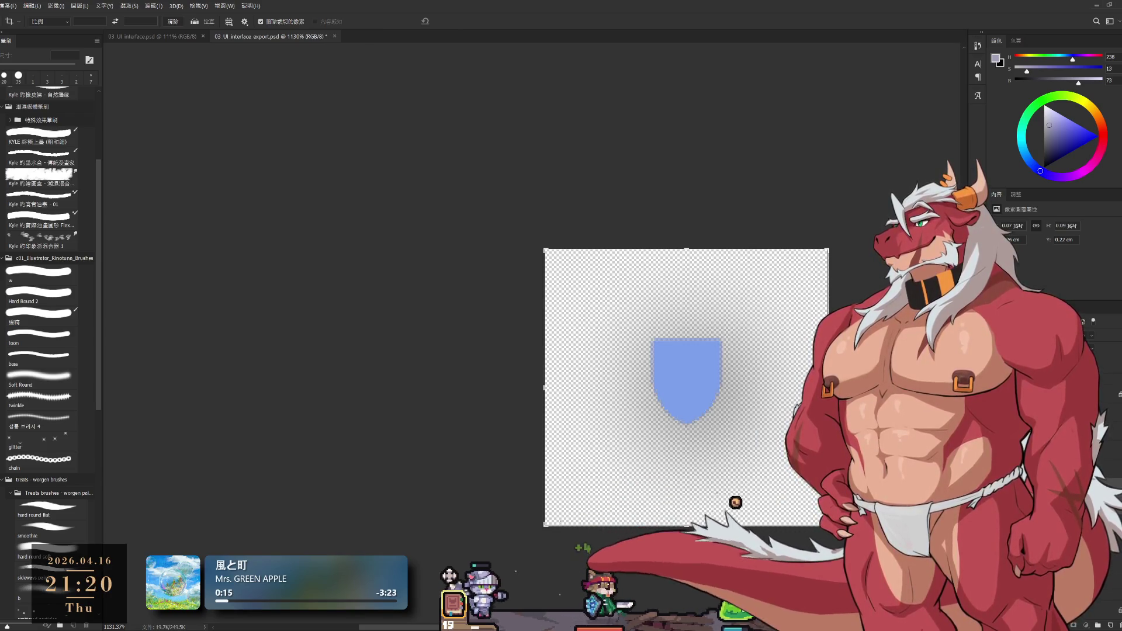
pyautogui.click(611, 468)
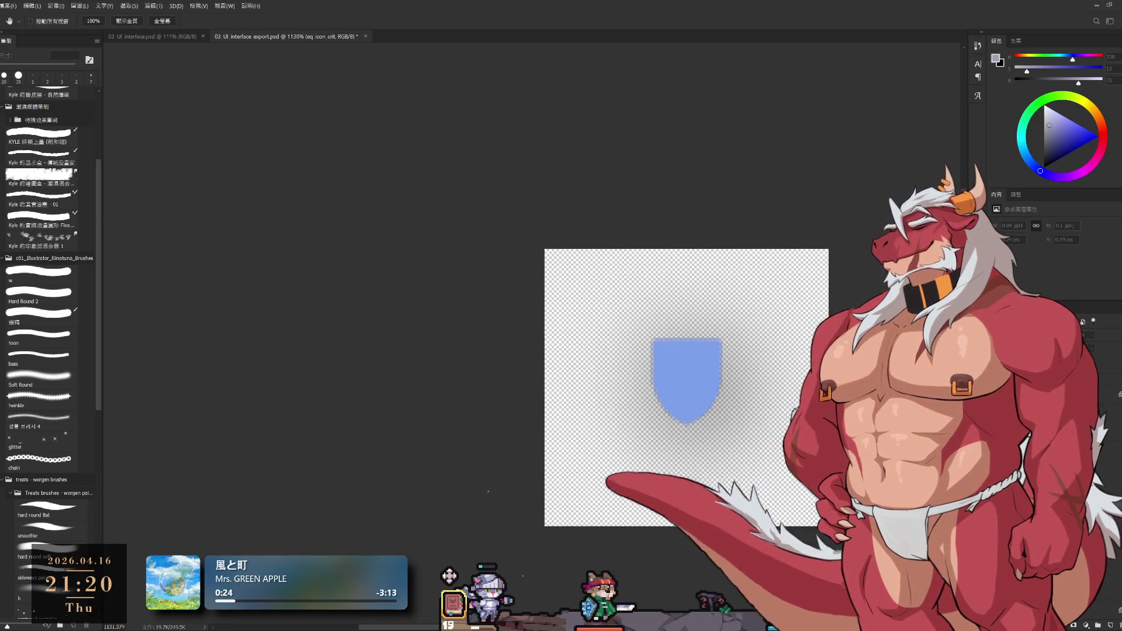
pyautogui.press('i')
# Switch from the Move tool to the hard round Brush while stepping through the icon layers.
pyautogui.press('v')
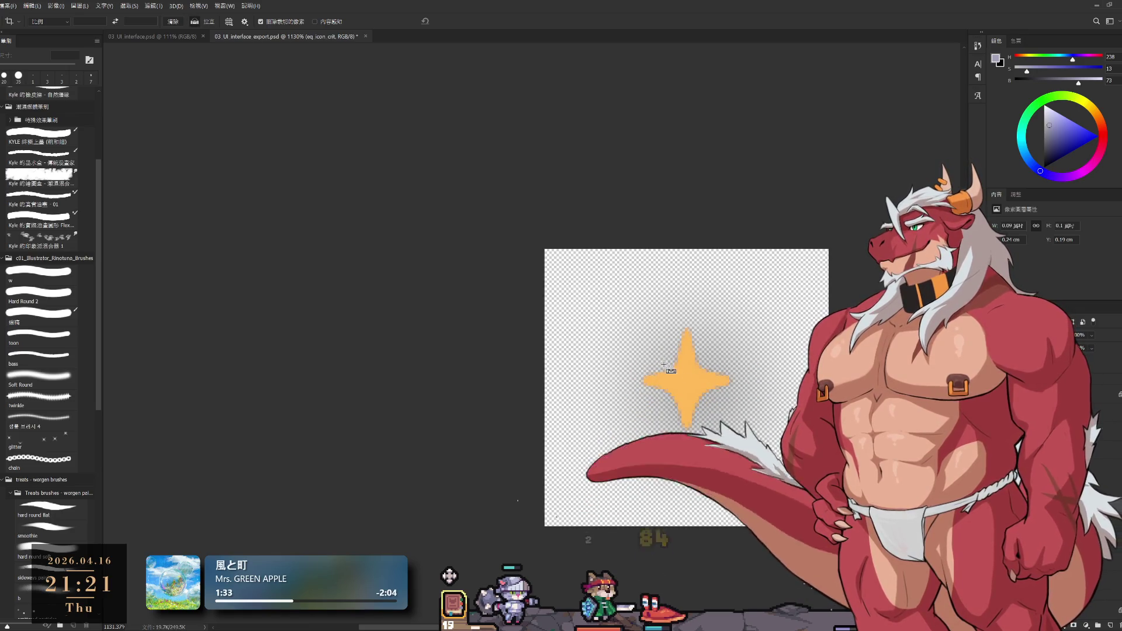
pyautogui.press('b')
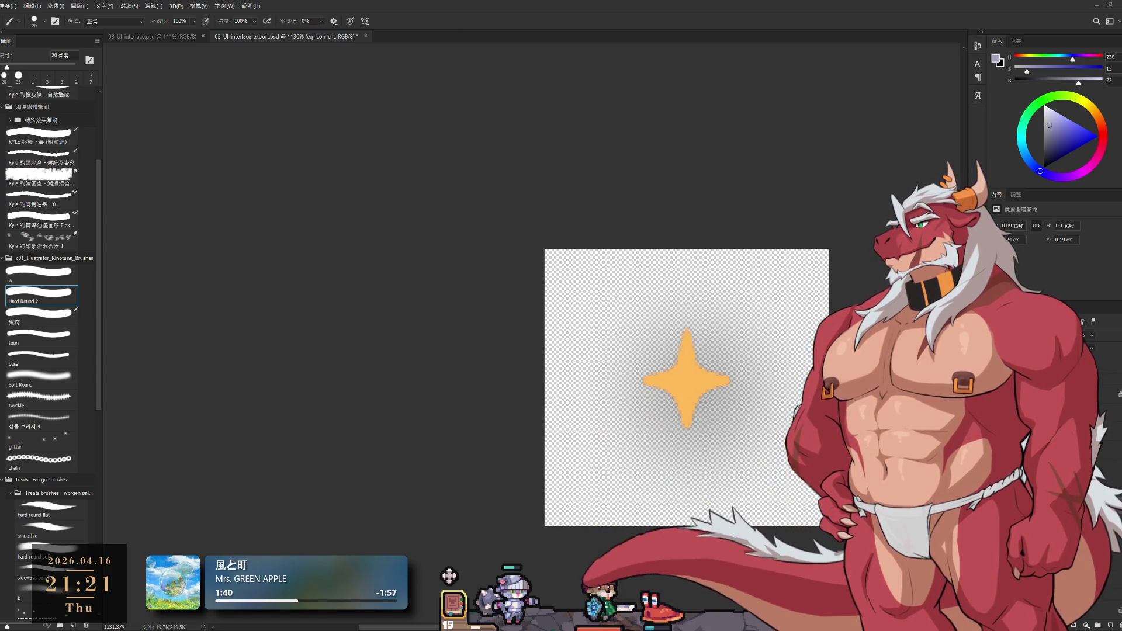
pyautogui.scroll(-1, 687, 385)
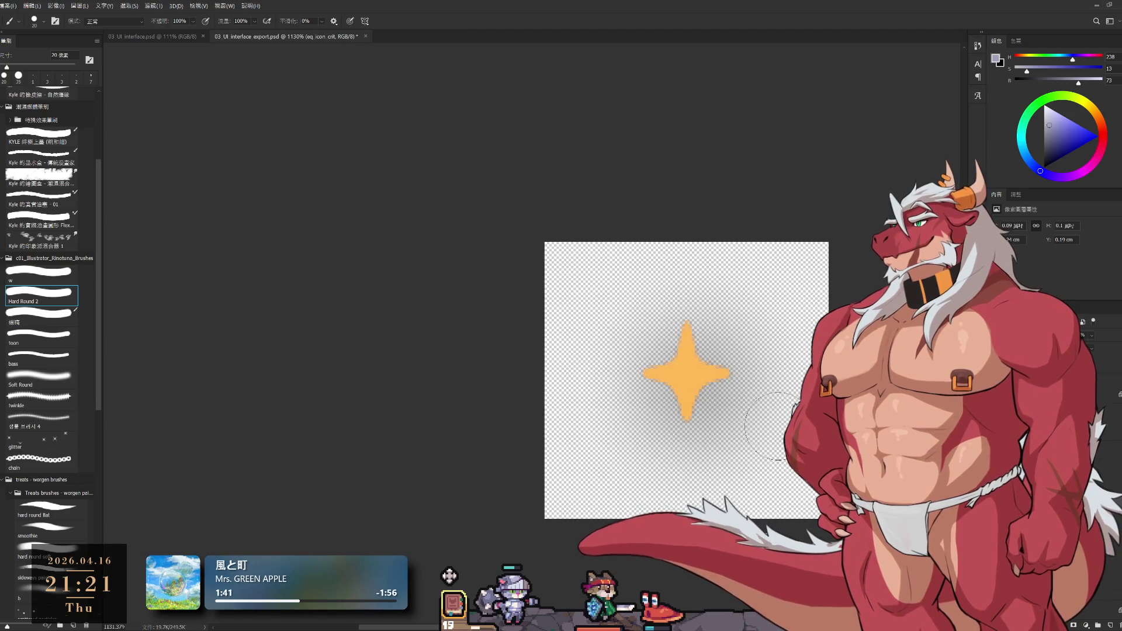
pyautogui.hscroll(-3, 772, 430)
pyautogui.scroll(2, 771, 429)
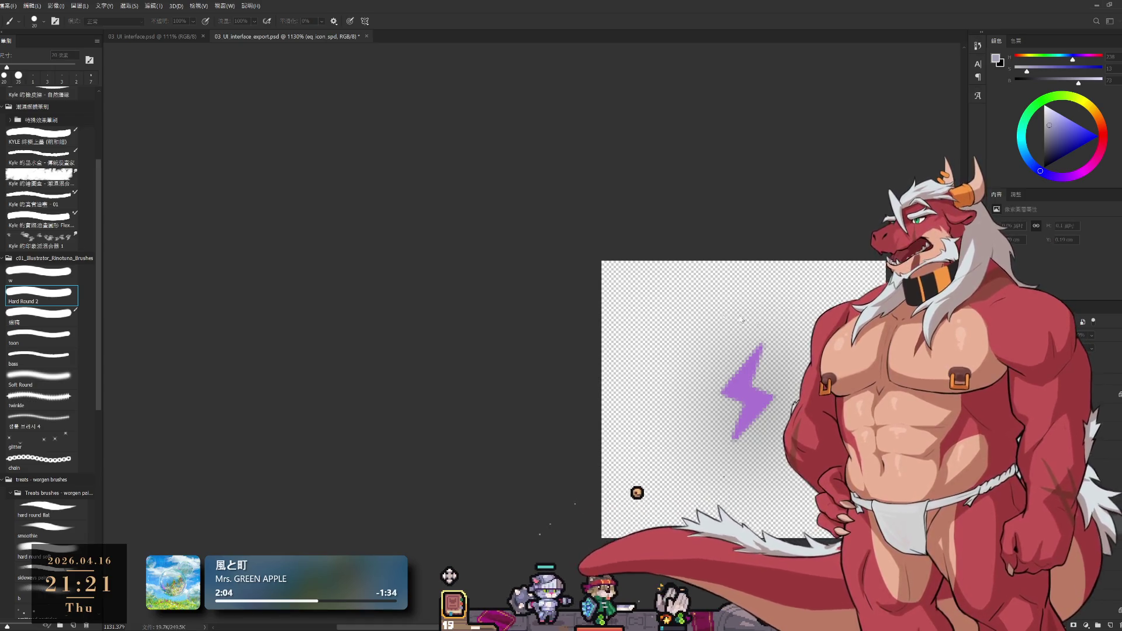
pyautogui.hotkey('ctrl', 'z')
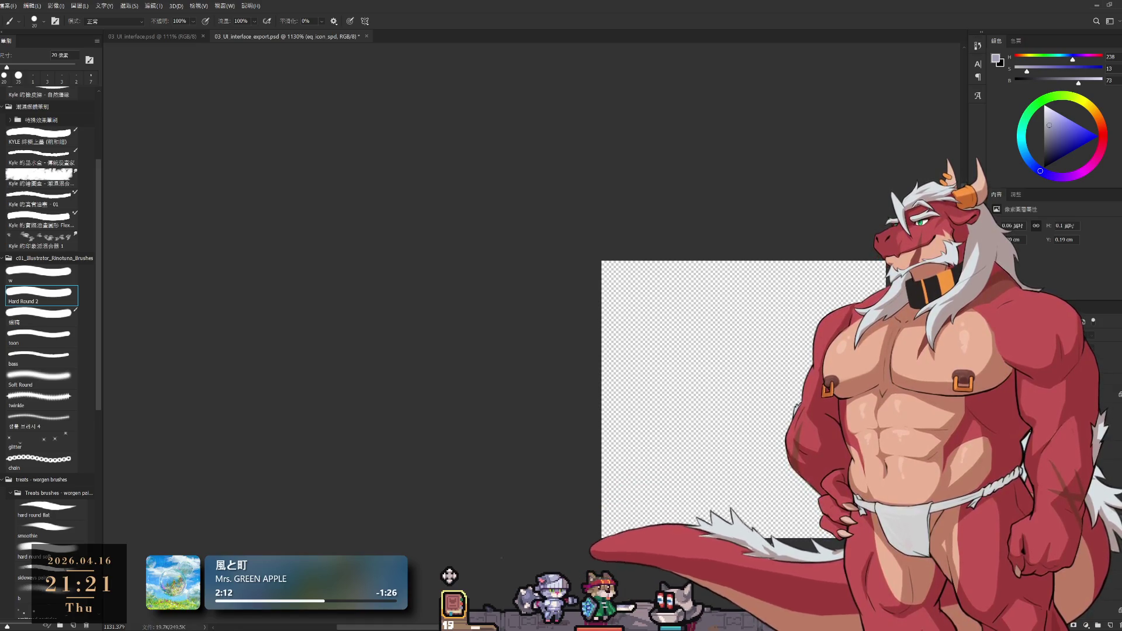
pyautogui.hotkey('alt', 'BackSpace')
pyautogui.hotkey('ctrl', 'BackSpace')
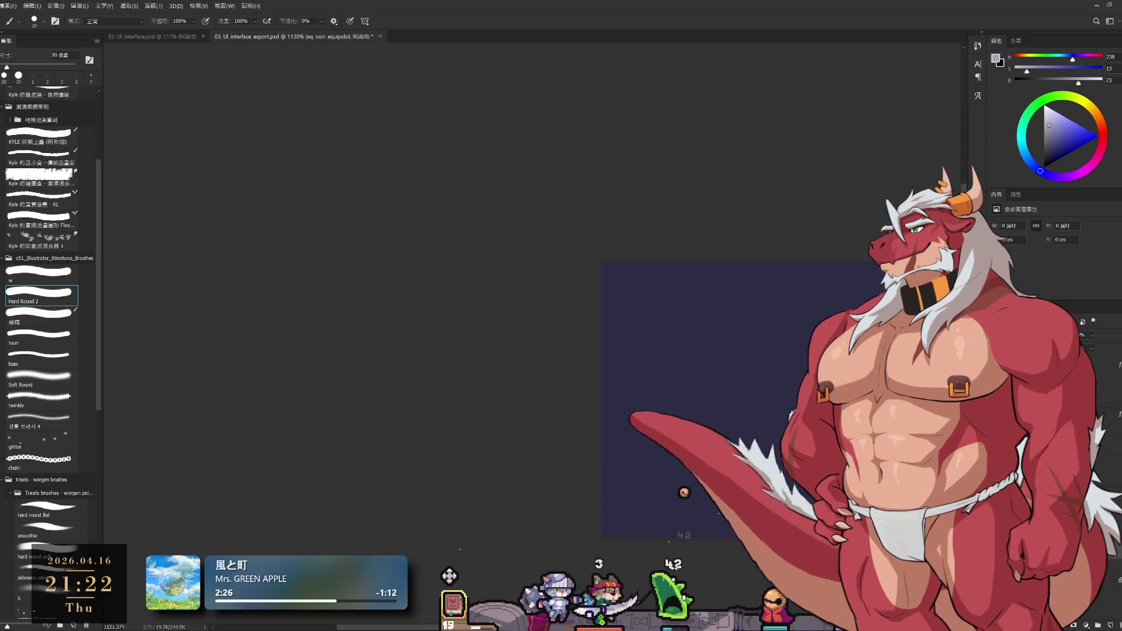
pyautogui.hotkey('ctrl', 'z')
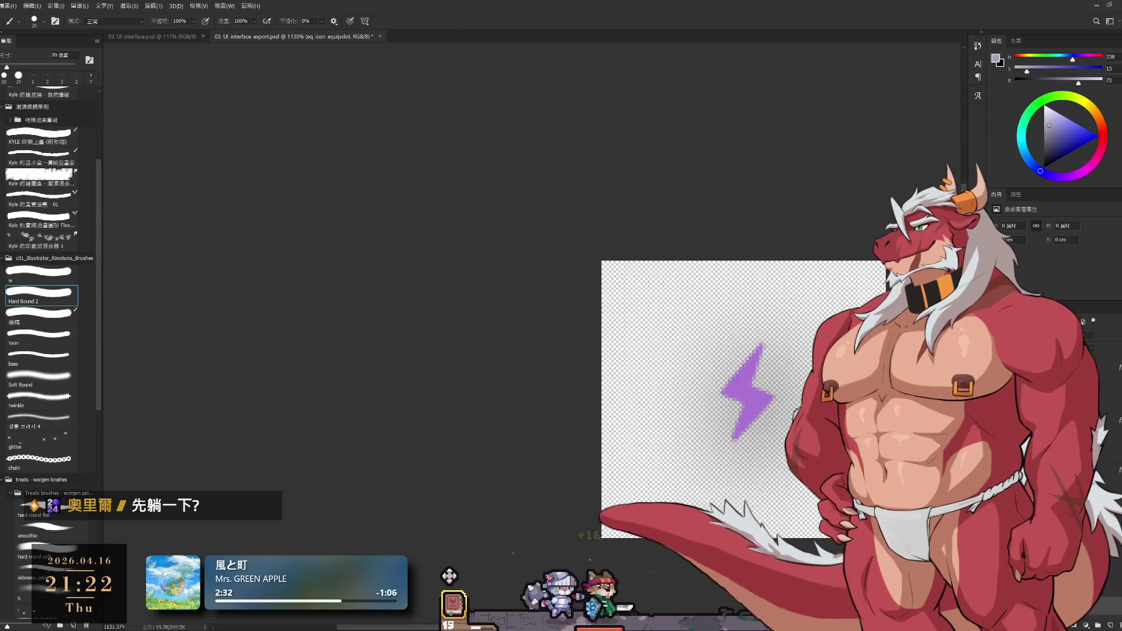
pyautogui.scroll(-4, 863, 441)
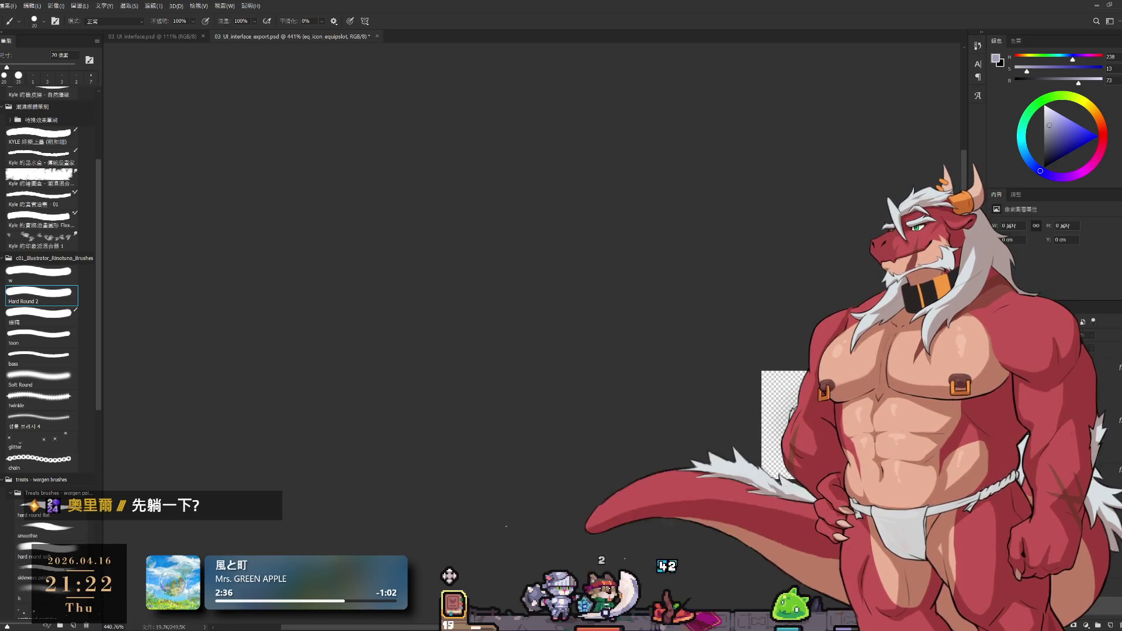
pyautogui.scroll(-10, 503, 523)
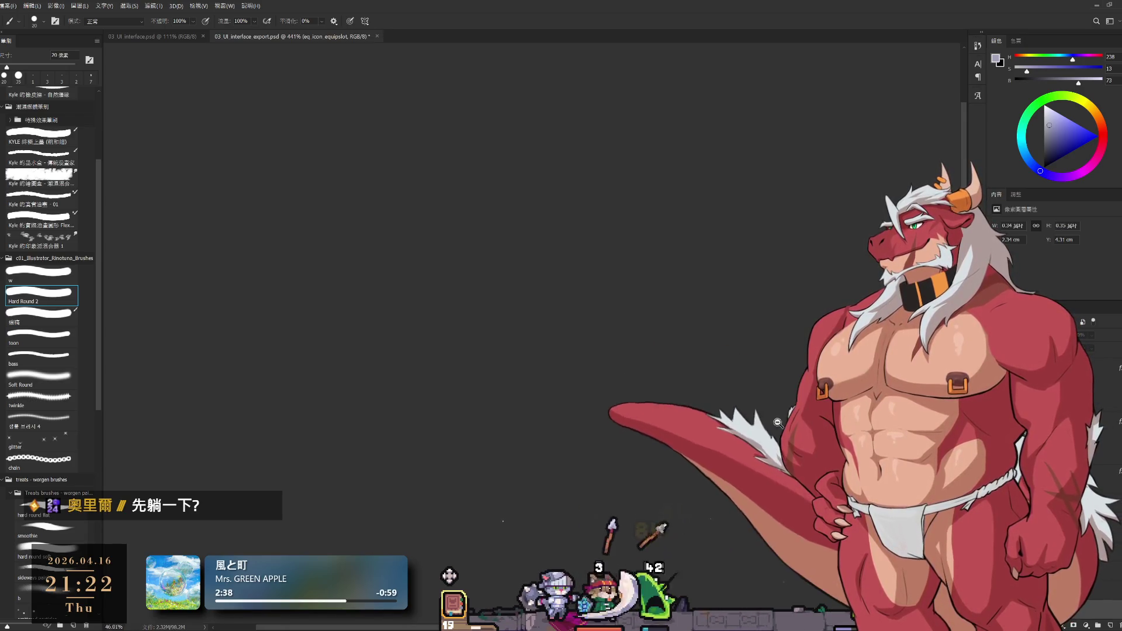
pyautogui.scroll(4, 502, 518)
pyautogui.scroll(2, 502, 518)
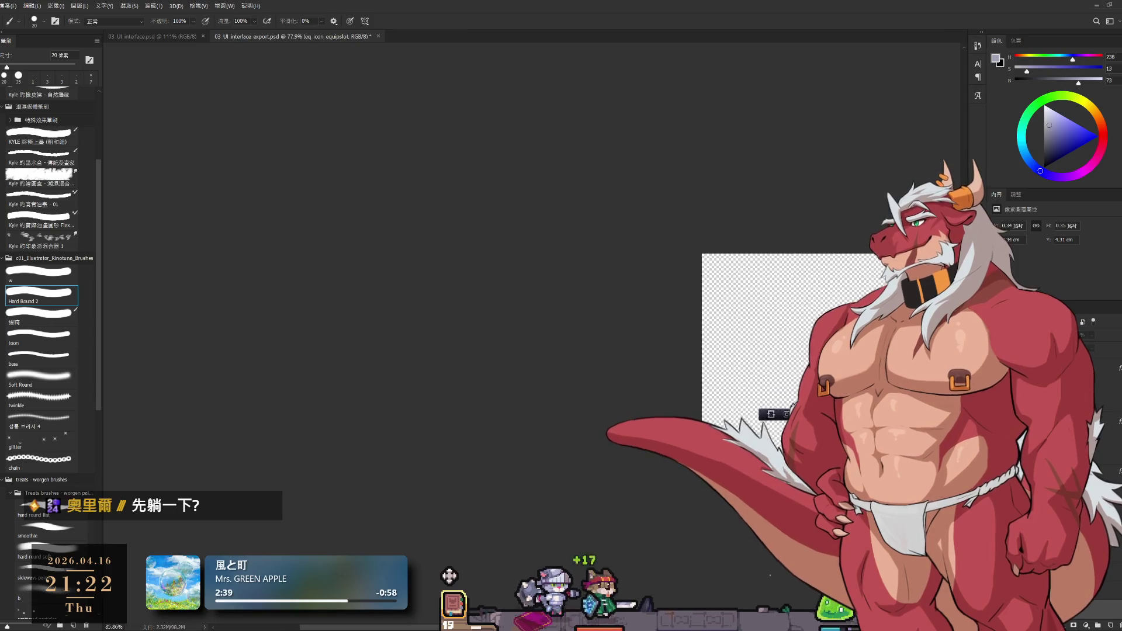
pyautogui.scroll(3, 502, 518)
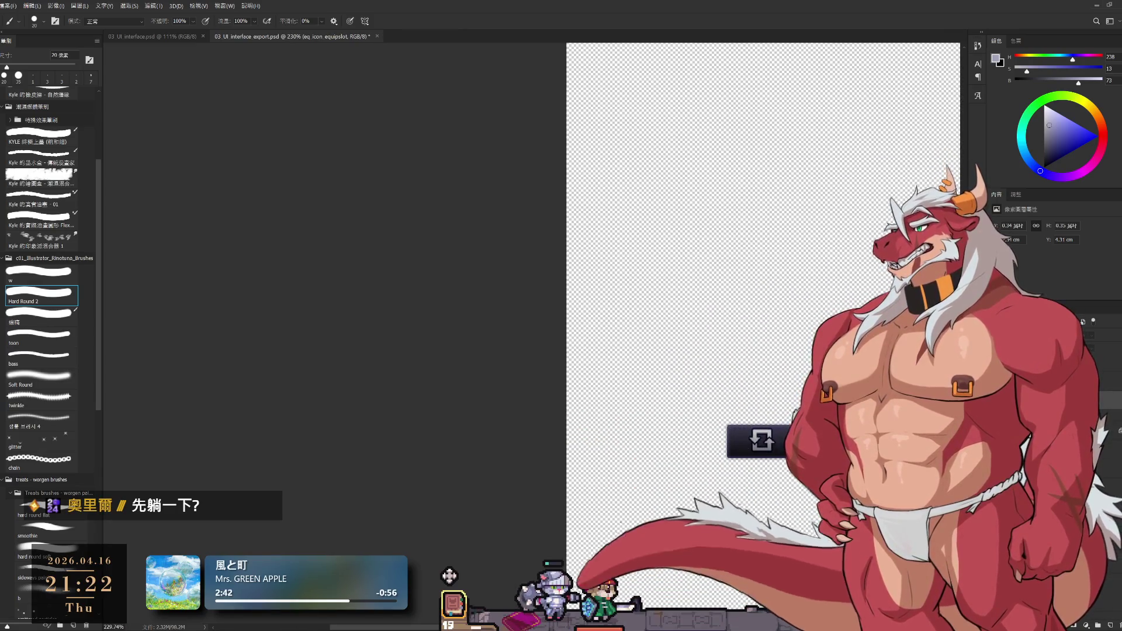
# Pan the canvas so the 回收 recycle button sits centred in view.
pyautogui.moveTo(872, 413); pyautogui.dragTo(741, 440)
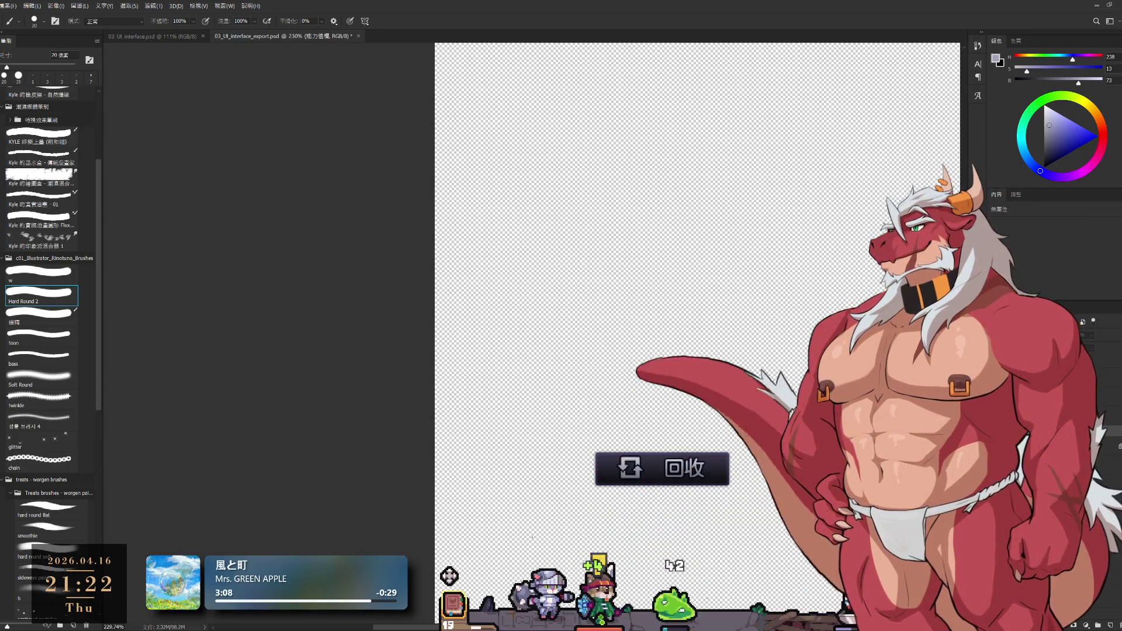
pyautogui.scroll(-4, 681, 315)
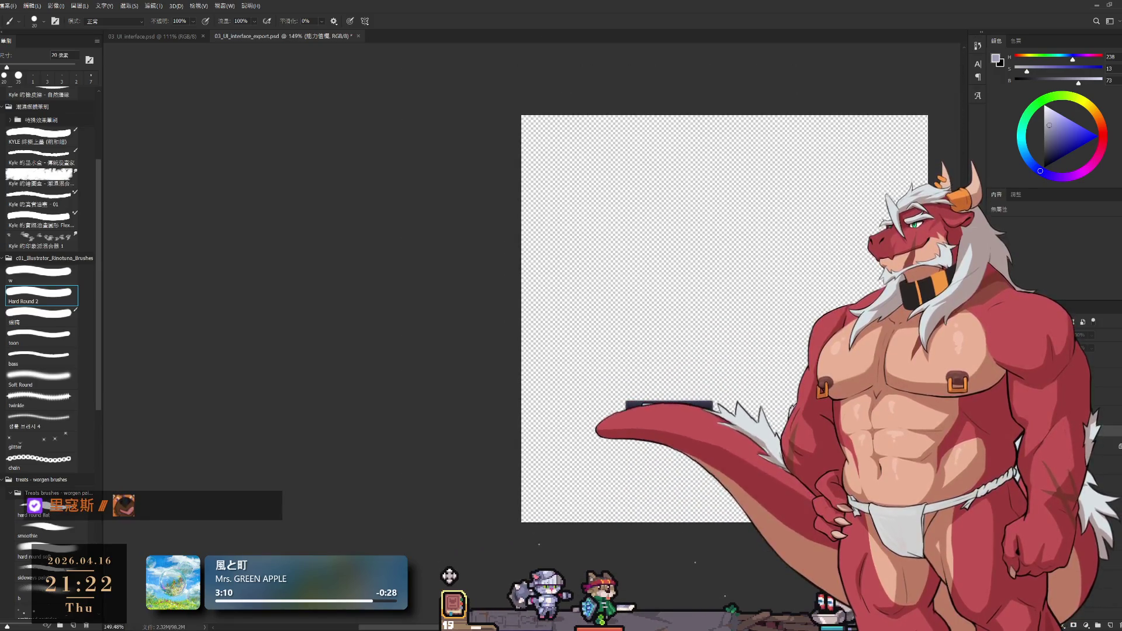
# Select the eq_btn_recycle layer and start the Crop tool on its canvas.
pyautogui.click(686, 409)
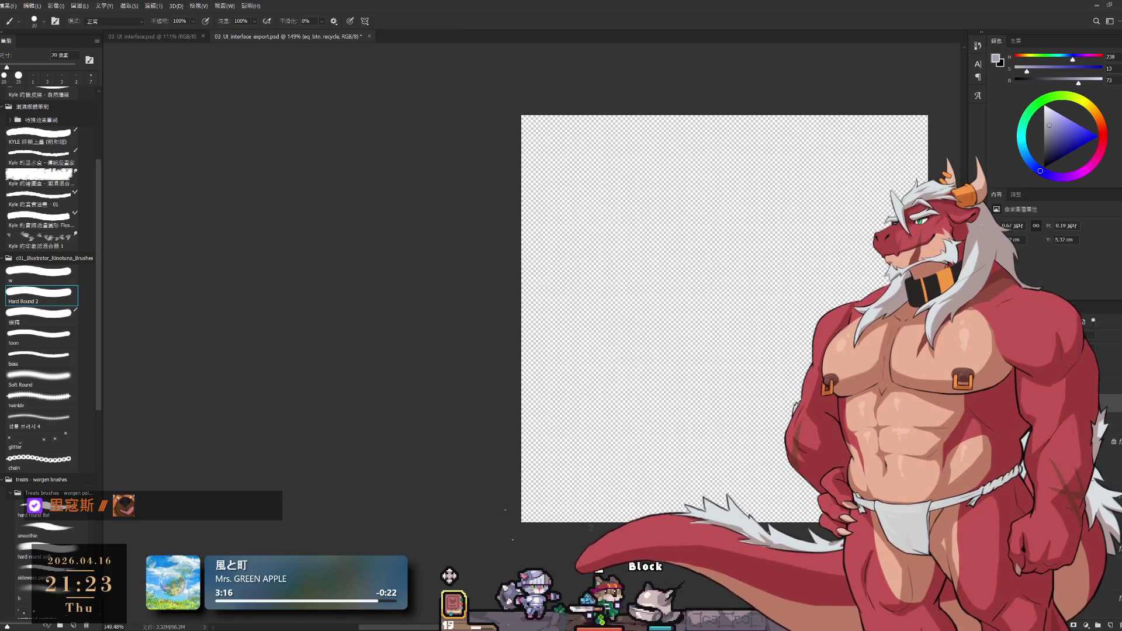
pyautogui.scroll(2, 765, 477)
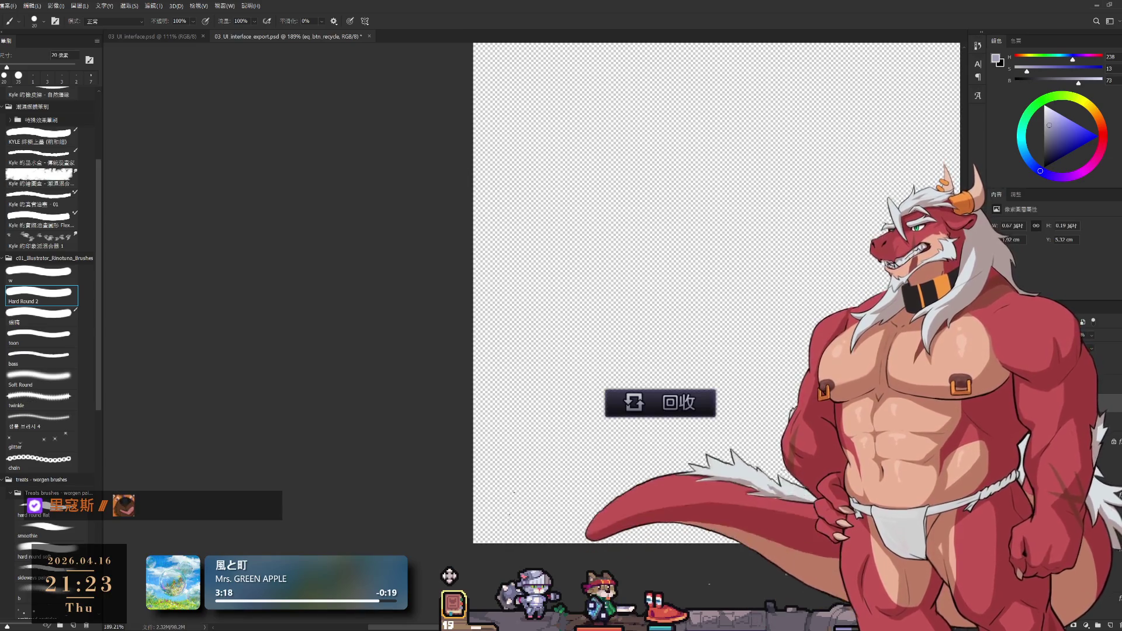
pyautogui.press('c')
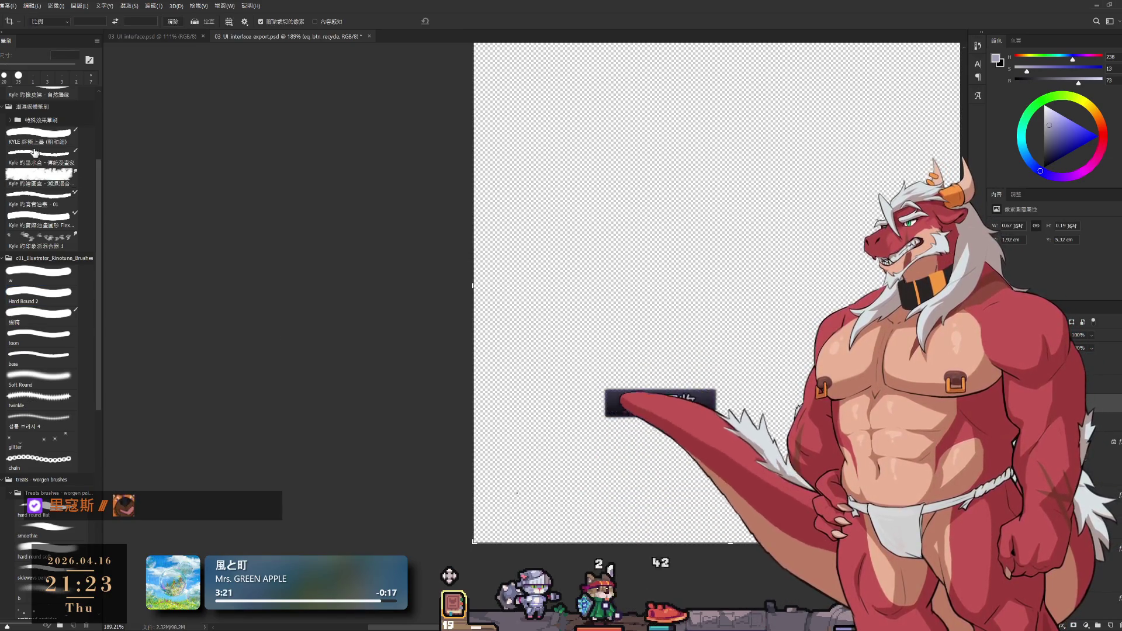
# Pull the crop edges in around the 回收 button and commit the tight transparent crop.
pyautogui.moveTo(474, 540); pyautogui.dragTo(534, 484)
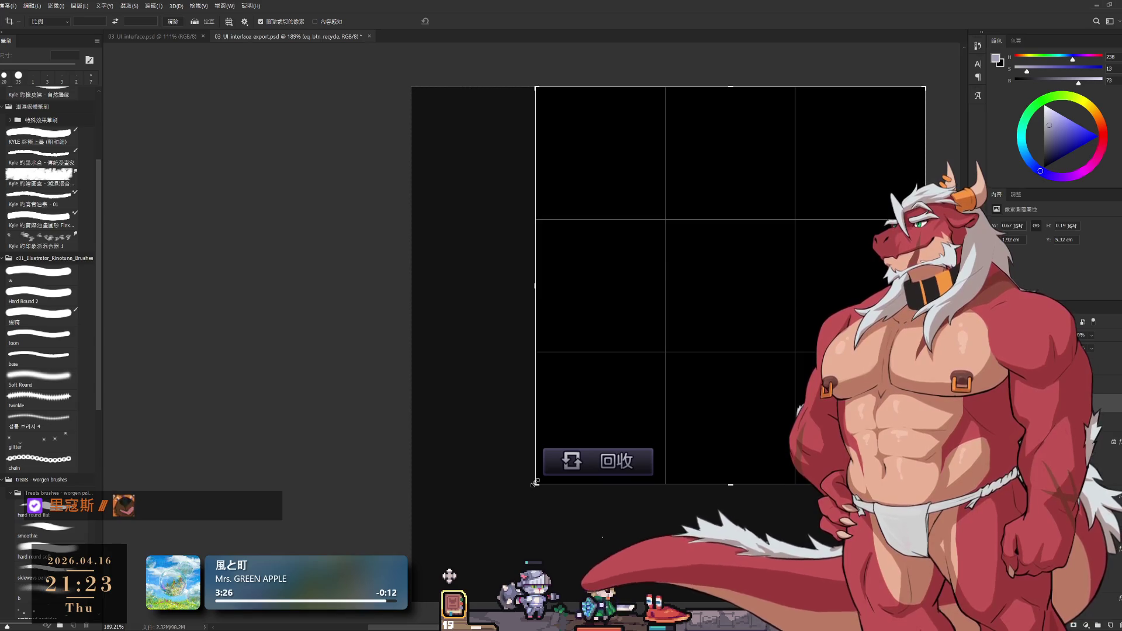
pyautogui.moveTo(533, 481); pyautogui.dragTo(535, 483)
pyautogui.moveTo(925, 92); pyautogui.dragTo(786, 273)
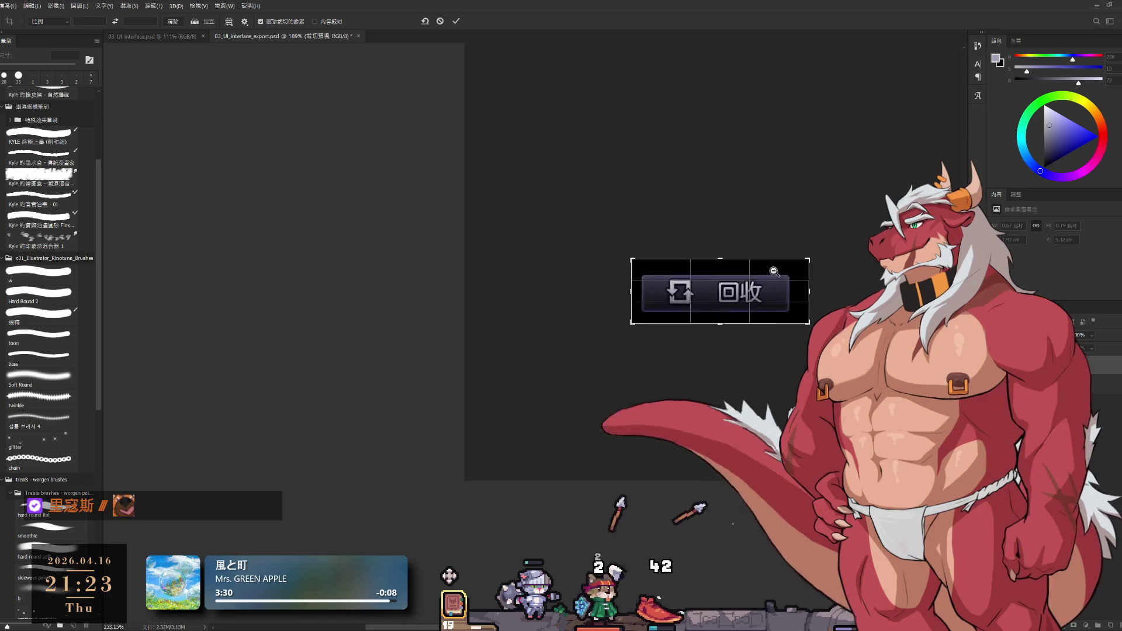
pyautogui.scroll(5, 785, 274)
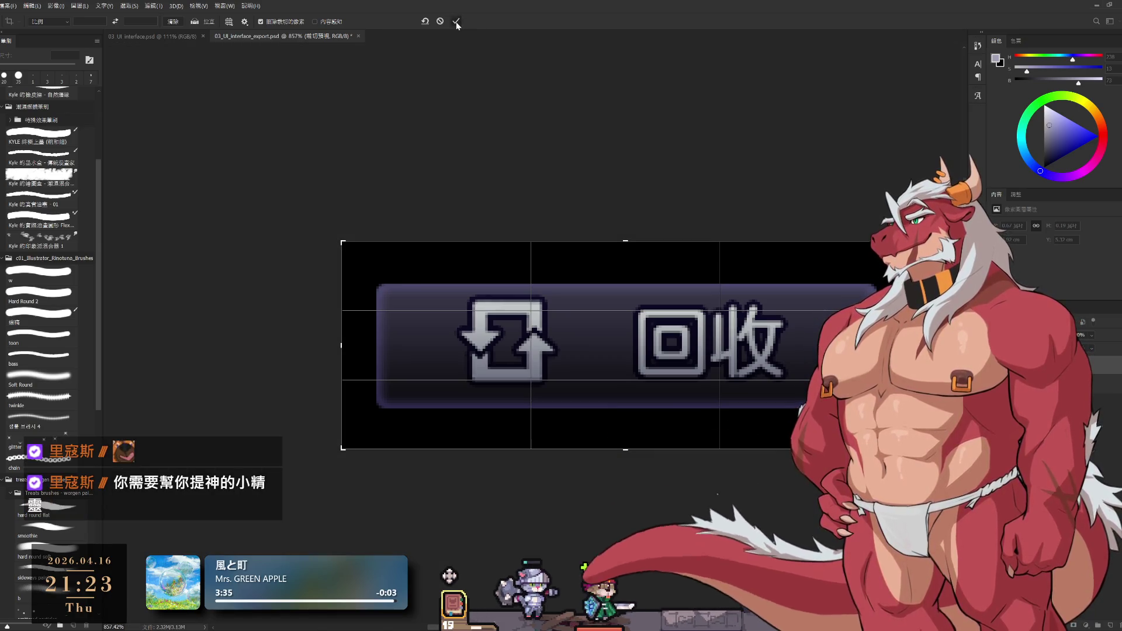
pyautogui.click(457, 23)
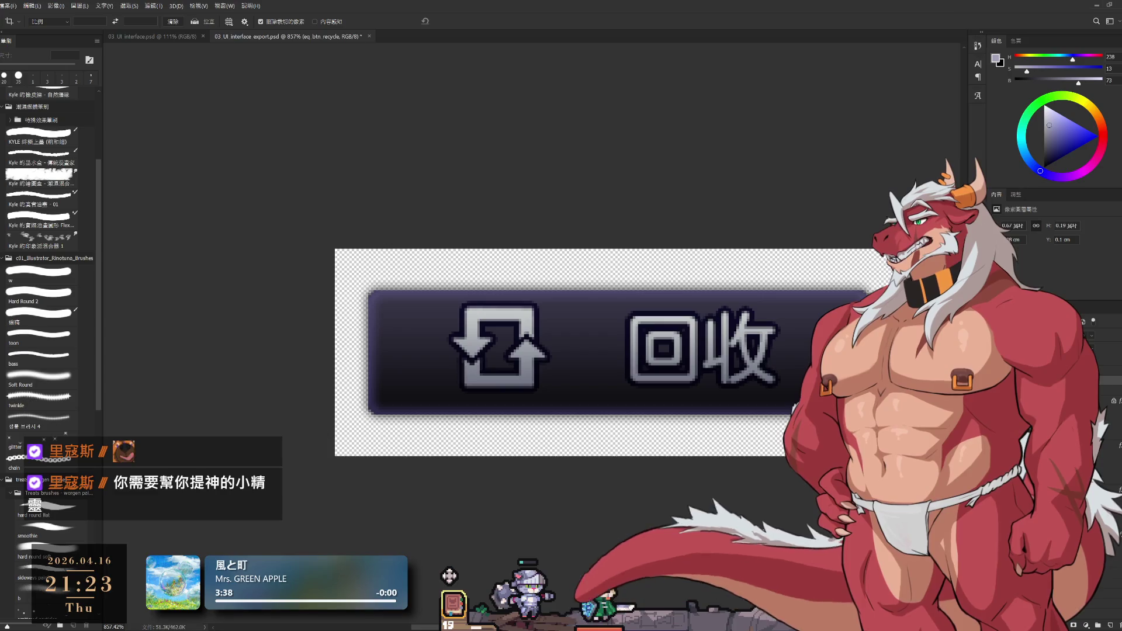
pyautogui.hotkey('ctrl', 't')
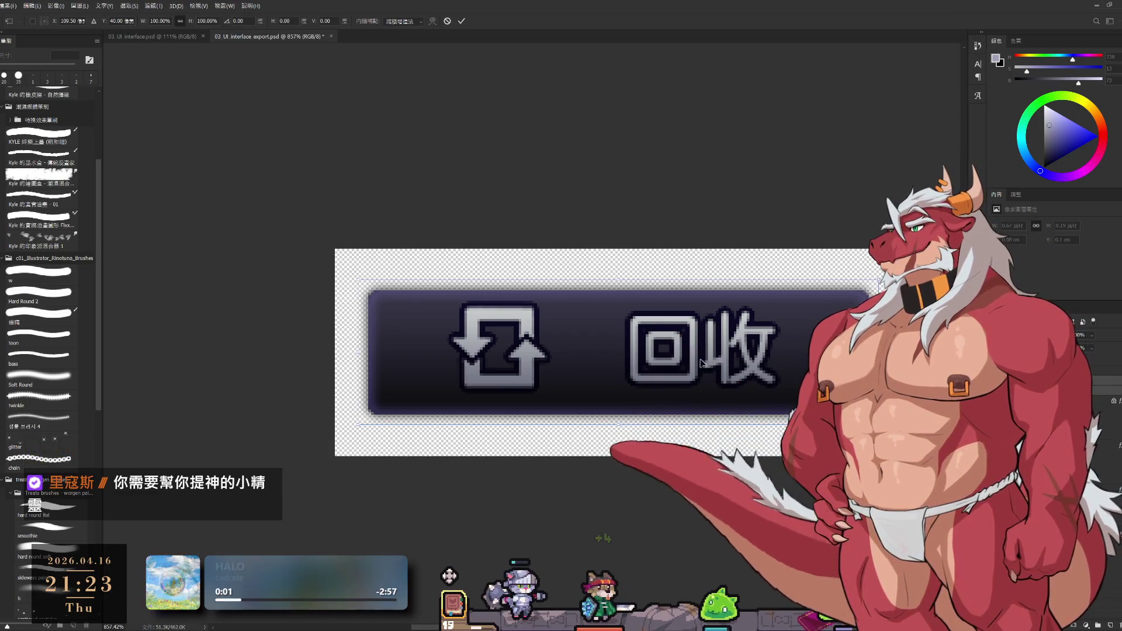
# Confirm the recycle button is centred, commit the transform and switch to eq_btn_craft.psd.
pyautogui.moveTo(701, 363); pyautogui.dragTo(701, 363)
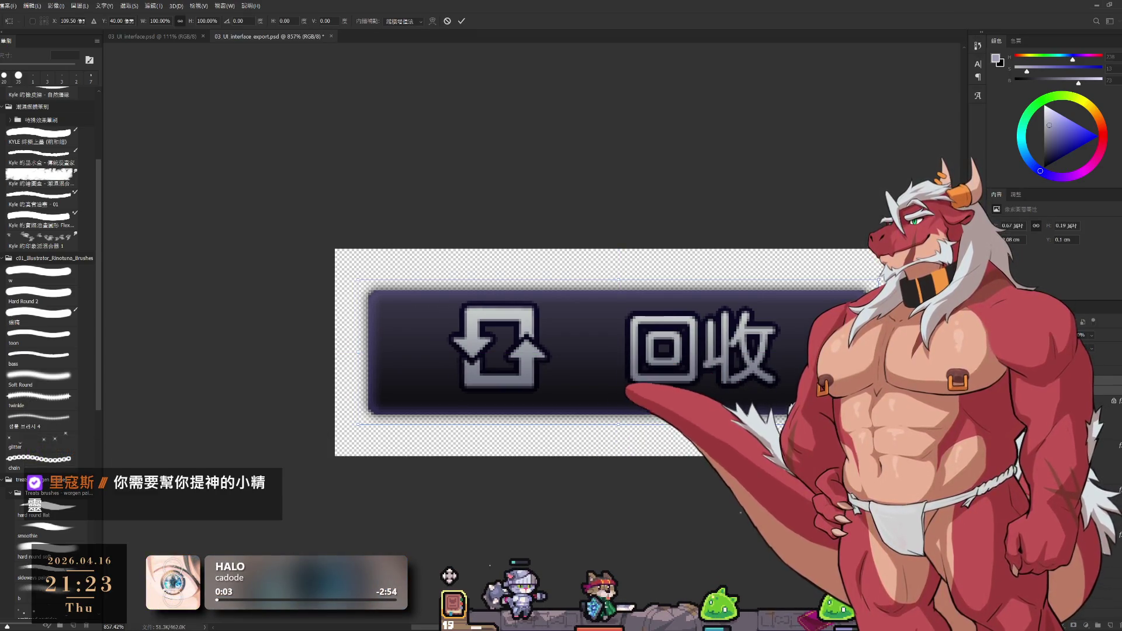
pyautogui.press('Return')
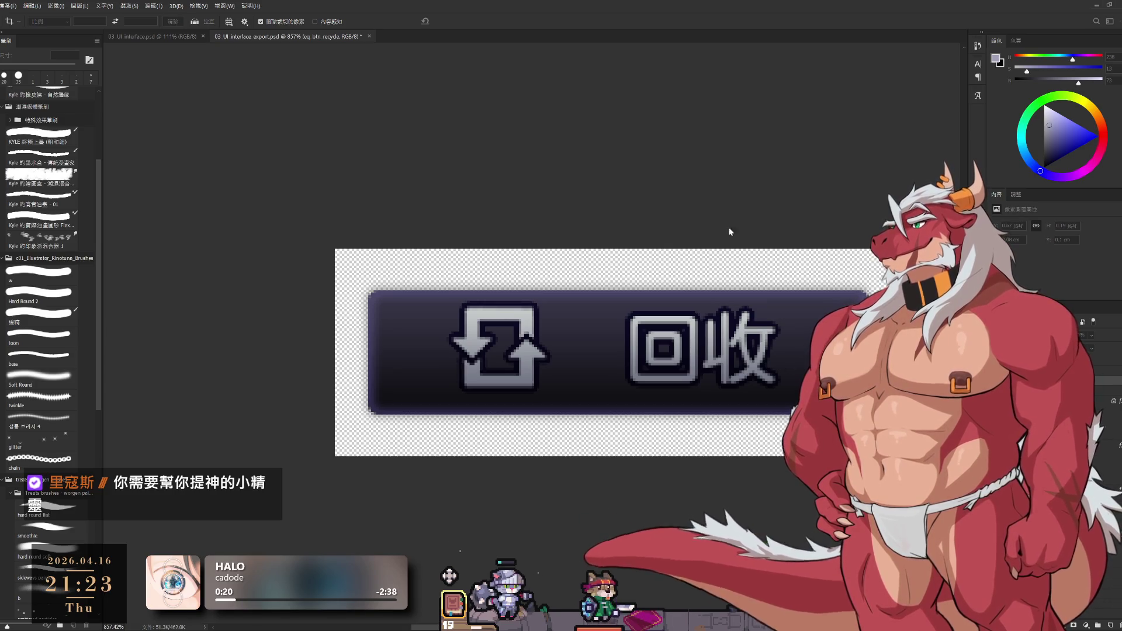
pyautogui.click(1008, 368)
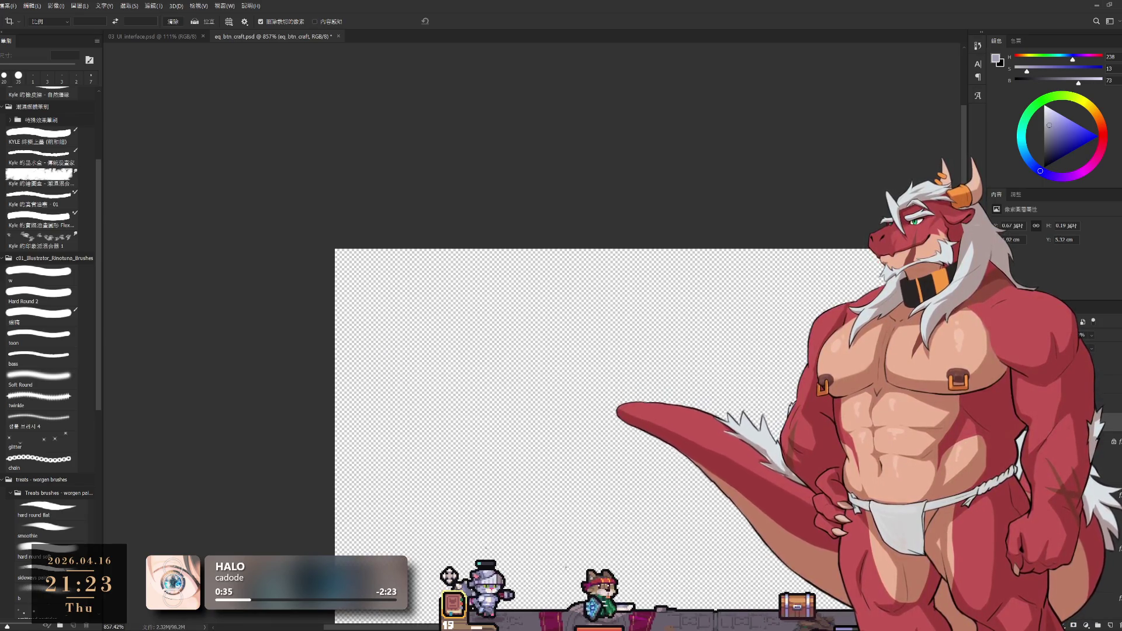
pyautogui.scroll(-5, 613, 350)
pyautogui.scroll(-5, 566, 260)
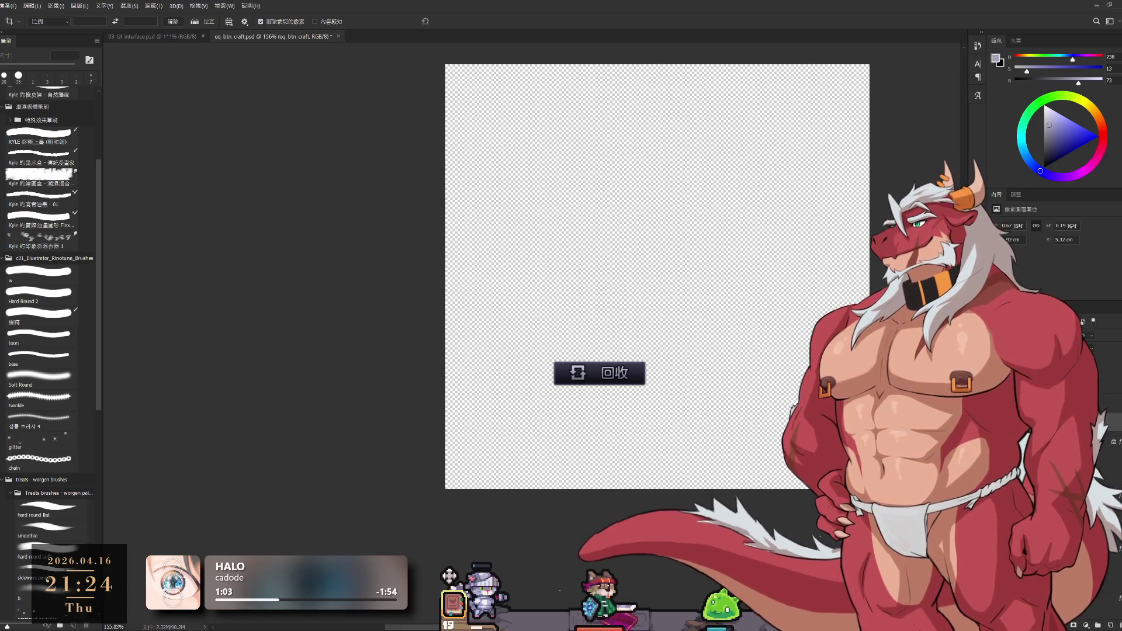
# Hide the EQUIP panel mockup and crop the canvas tightly around the 合成 craft button.
pyautogui.hotkey('ctrl', 'z')
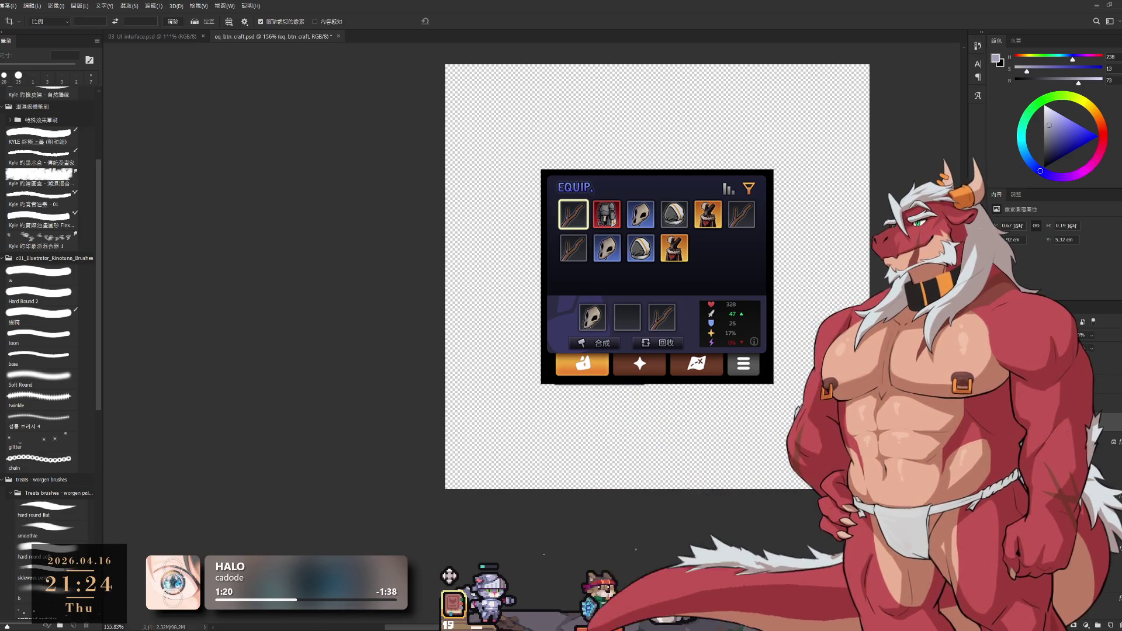
pyautogui.scroll(1, 644, 361)
pyautogui.hotkey('ctrl', ',')
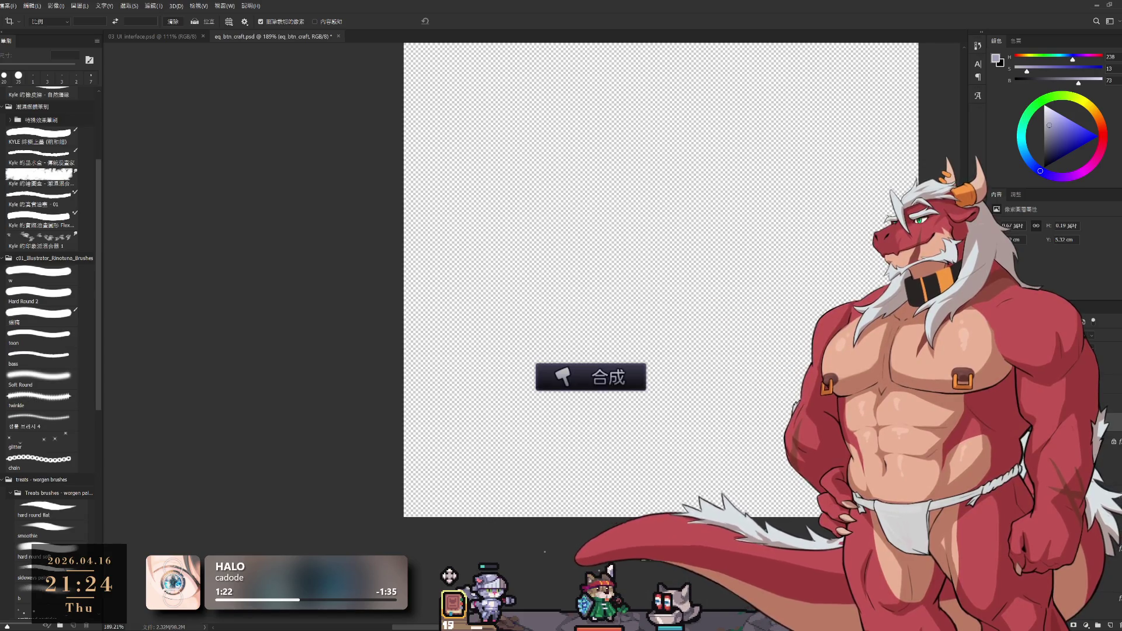
pyautogui.scroll(1, 589, 383)
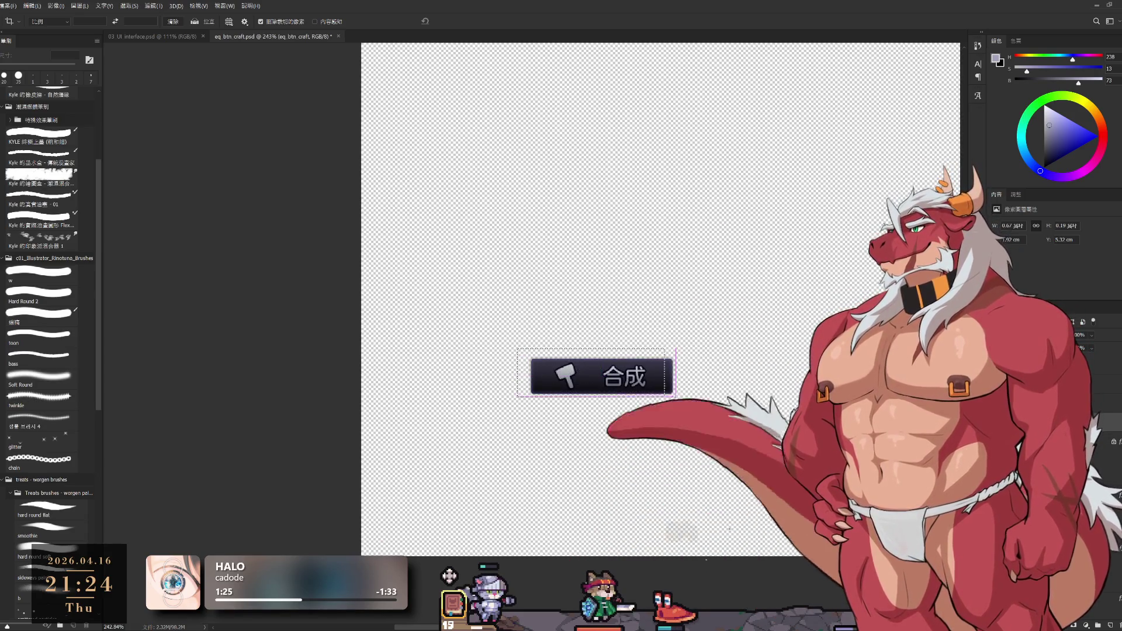
pyautogui.moveTo(524, 354); pyautogui.dragTo(682, 407)
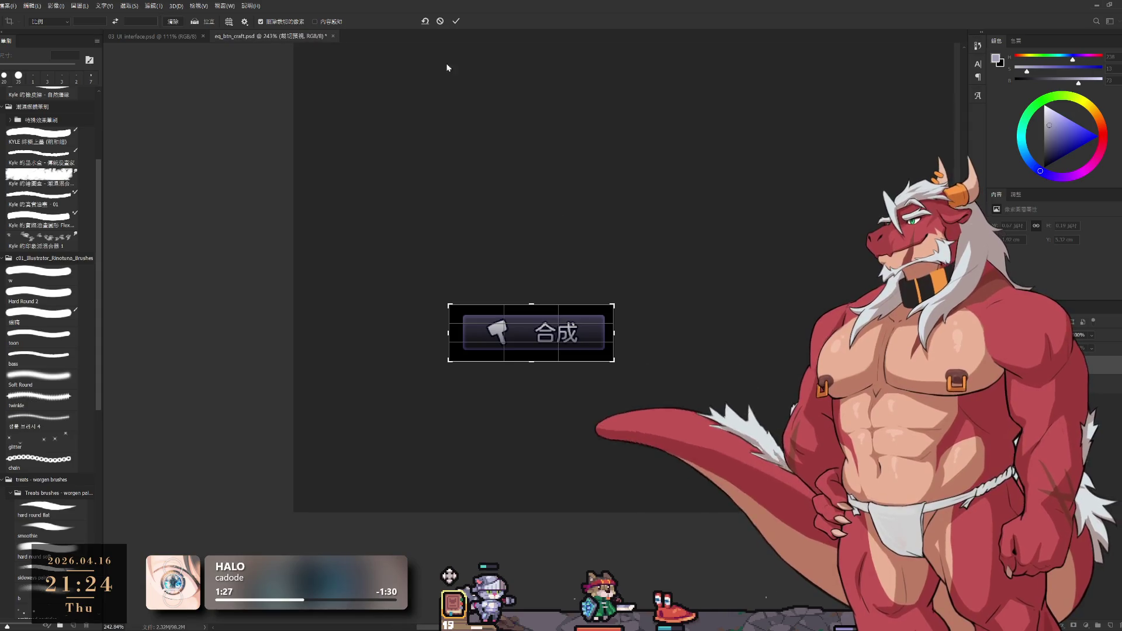
pyautogui.click(457, 22)
pyautogui.scroll(2, 509, 294)
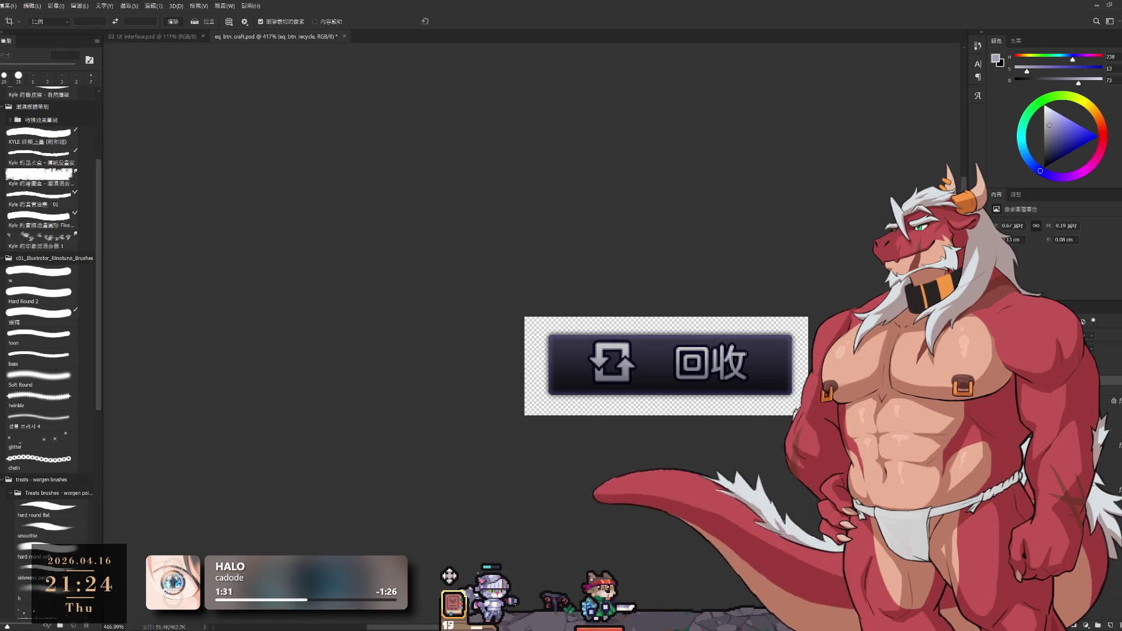
# Flip visibility between the 回收 and 合成 button layers to compare their positions.
pyautogui.hotkey('alt', ']')
pyautogui.hotkey('ctrl', ',')
pyautogui.hotkey('ctrl', ',')
pyautogui.hotkey('ctrl', ',')
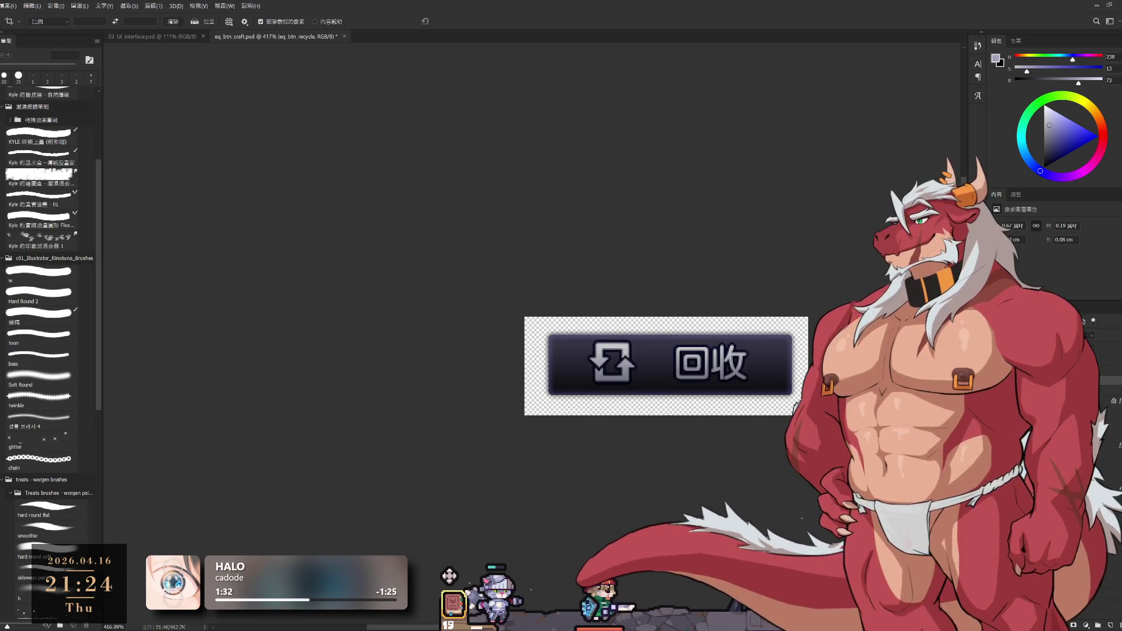
pyautogui.hotkey('ctrl', ',')
pyautogui.hotkey('ctrl', ',')
pyautogui.click(448, 574)
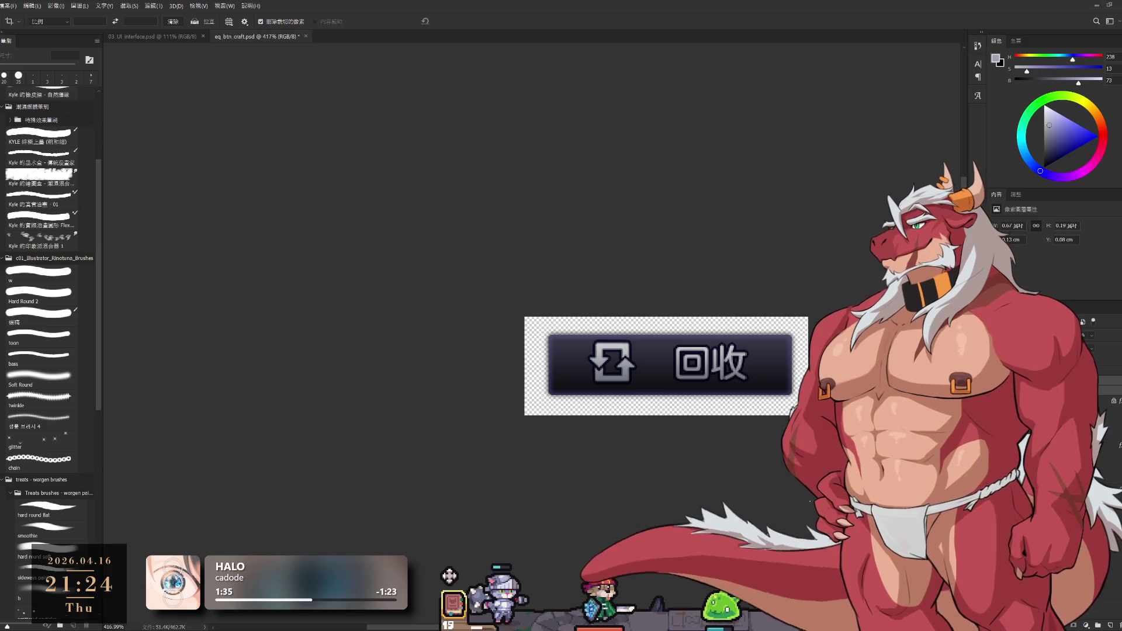
pyautogui.hotkey('ctrl', ',')
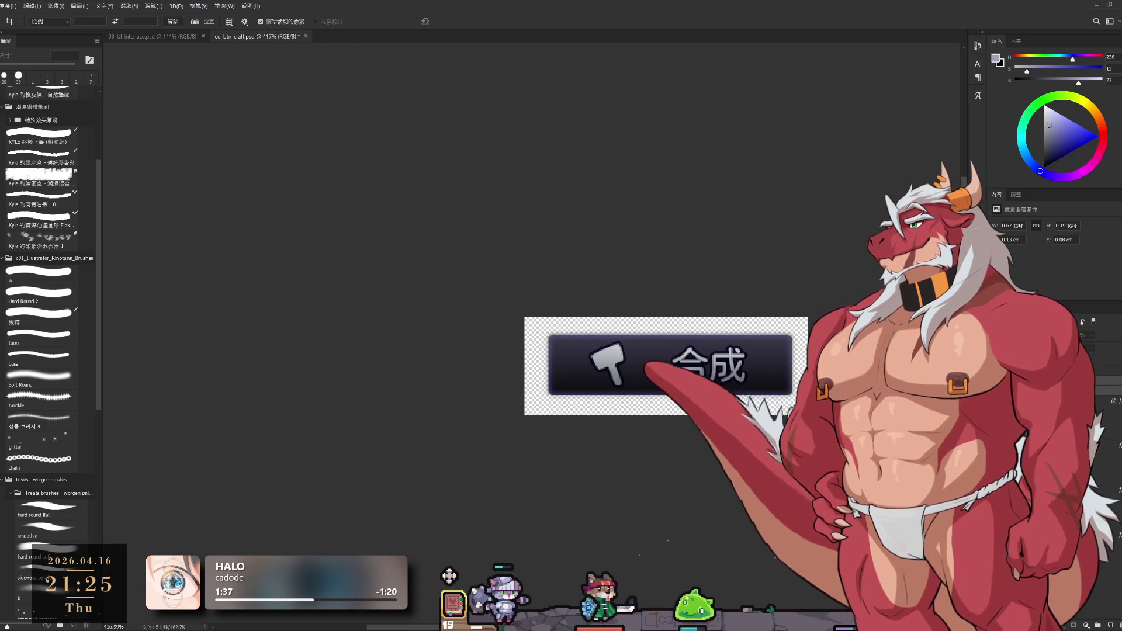
pyautogui.hotkey('ctrl', ',')
pyautogui.hotkey('ctrl', ',')
pyautogui.hotkey('ctrl', ',')
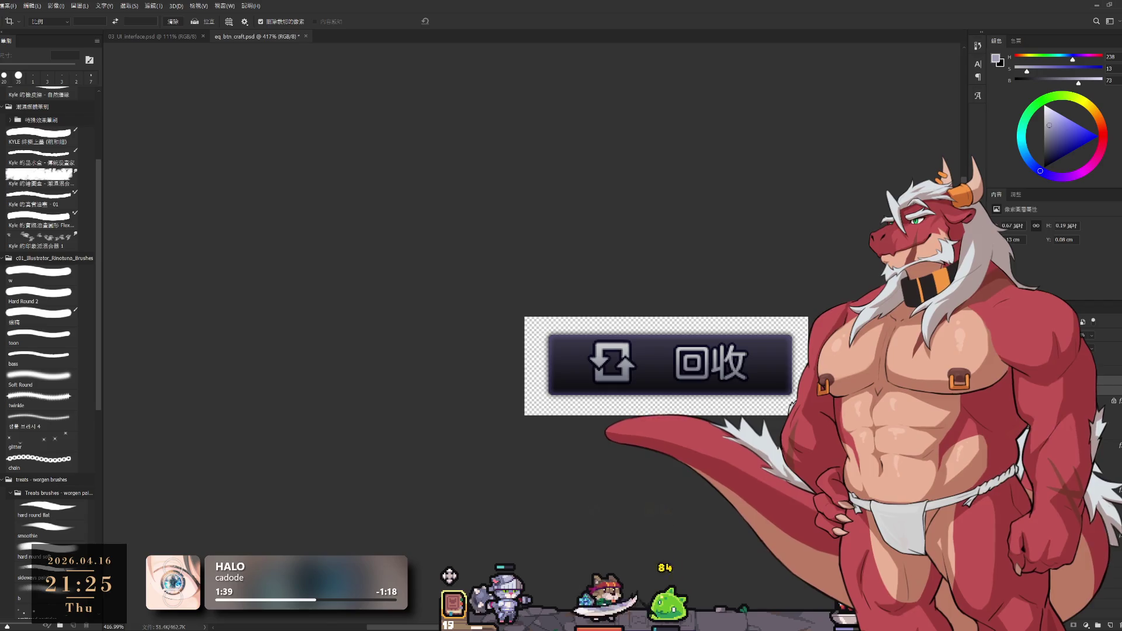
pyautogui.click(449, 575)
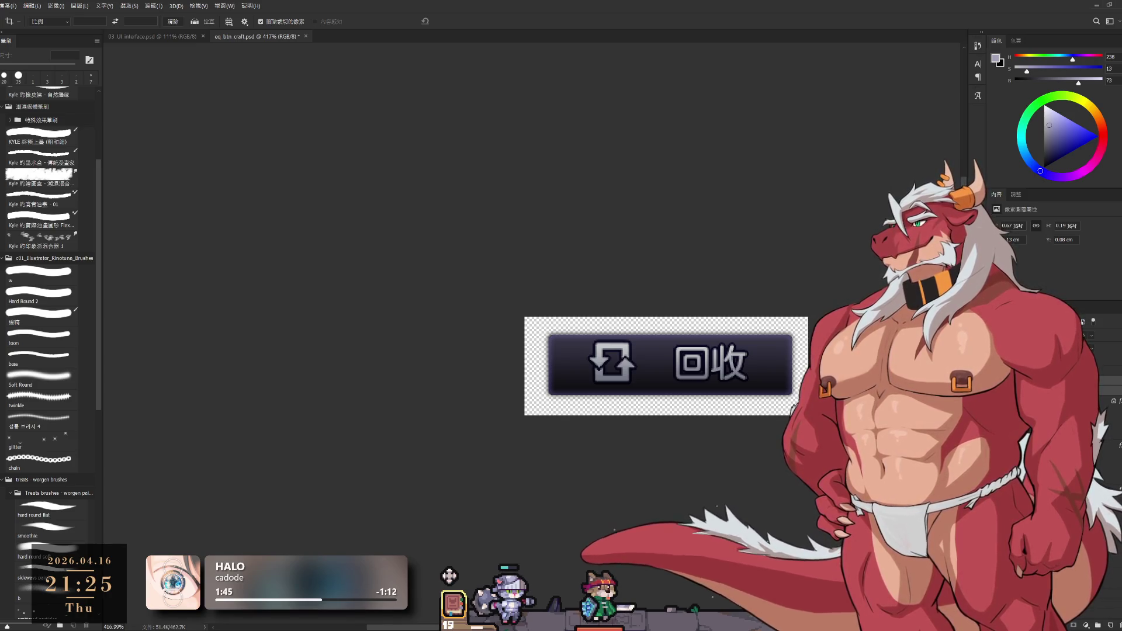
pyautogui.hotkey('ctrl', 'z')
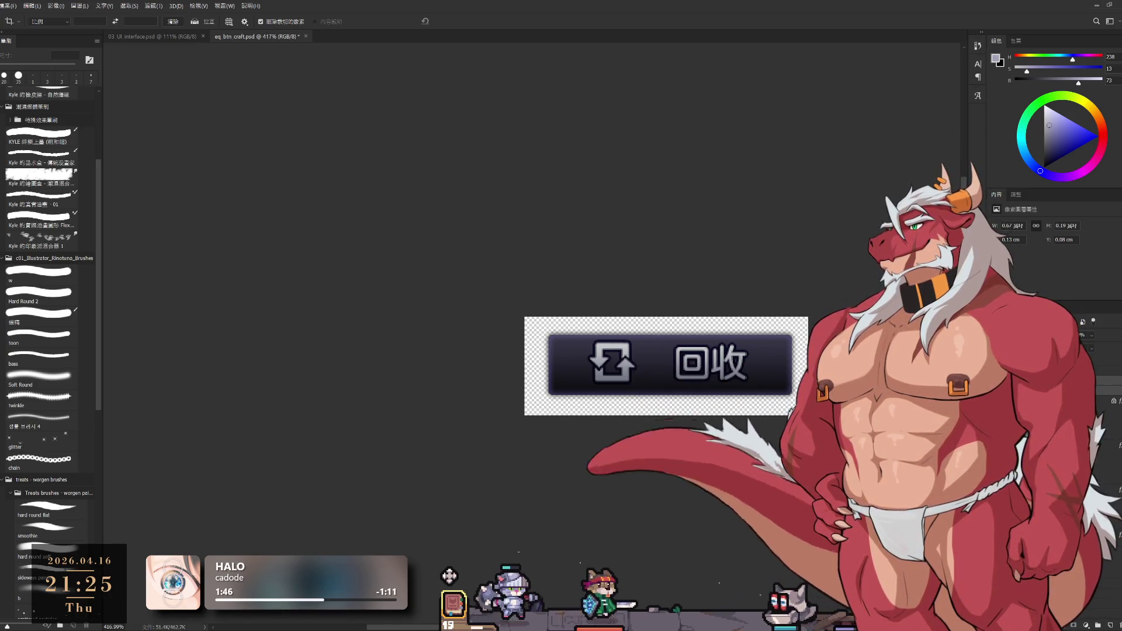
pyautogui.hotkey('ctrl', 'z')
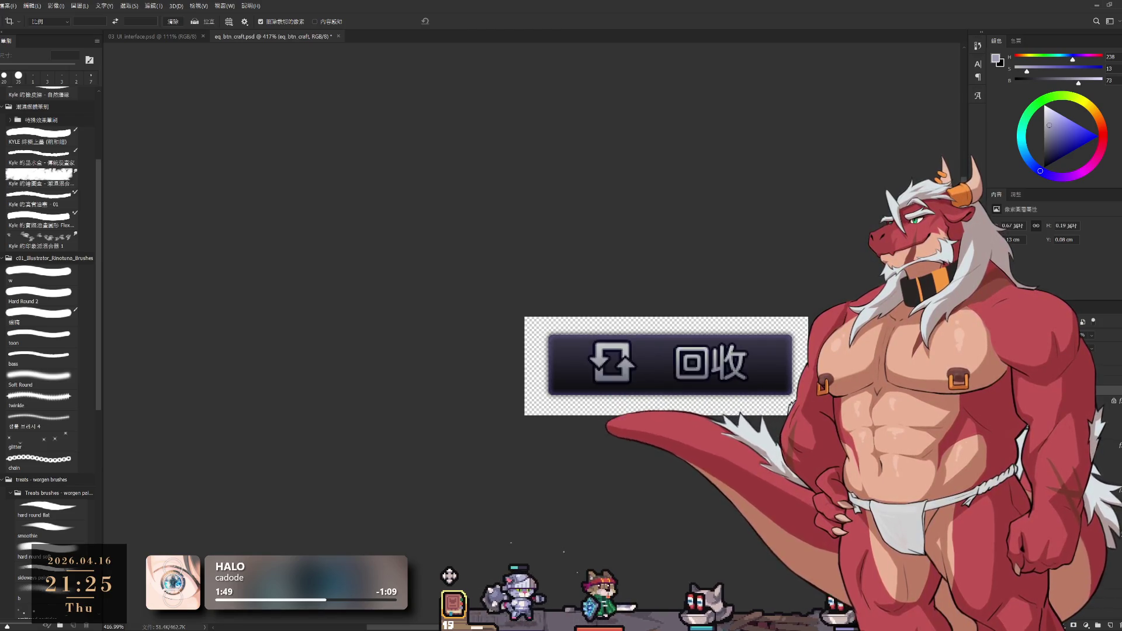
pyautogui.hotkey('ctrl', ',')
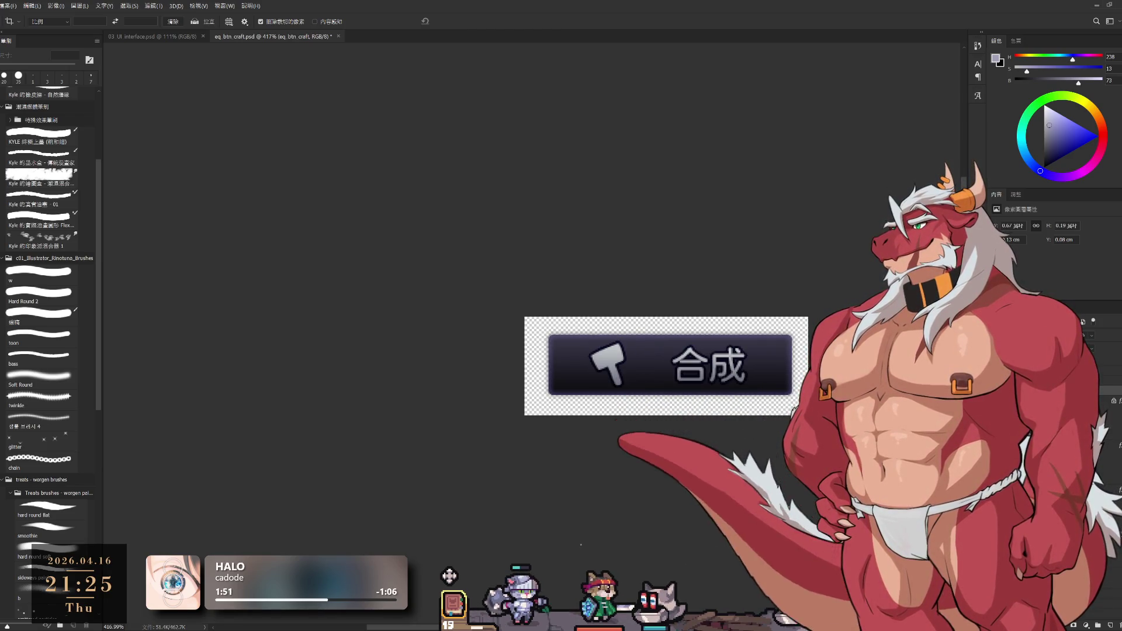
pyautogui.hotkey('ctrl', ',')
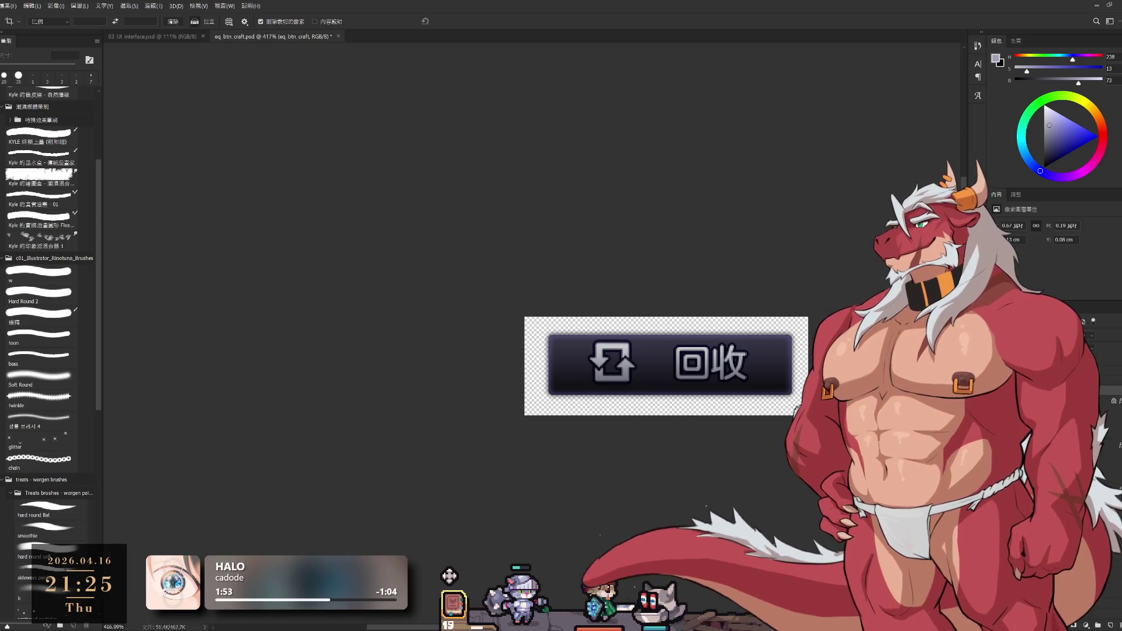
# Nudge the 回收 artwork slightly left and the 合成 button slightly right and up to align them.
pyautogui.hotkey('ctrl', 't')
pyautogui.moveTo(676, 371); pyautogui.dragTo(671, 373)
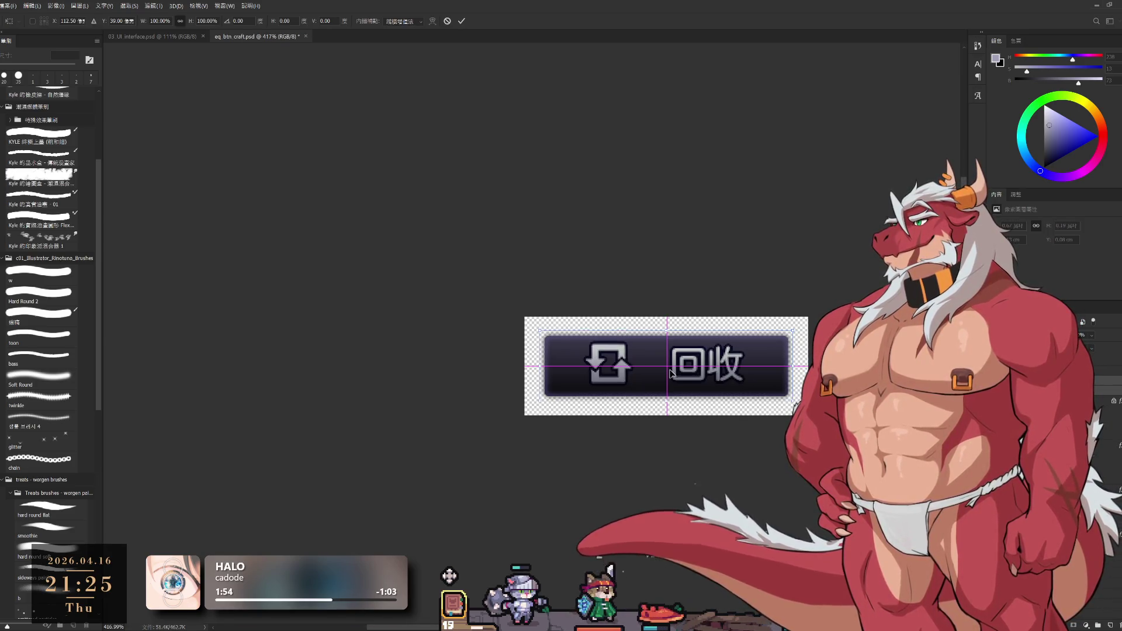
pyautogui.press('Return')
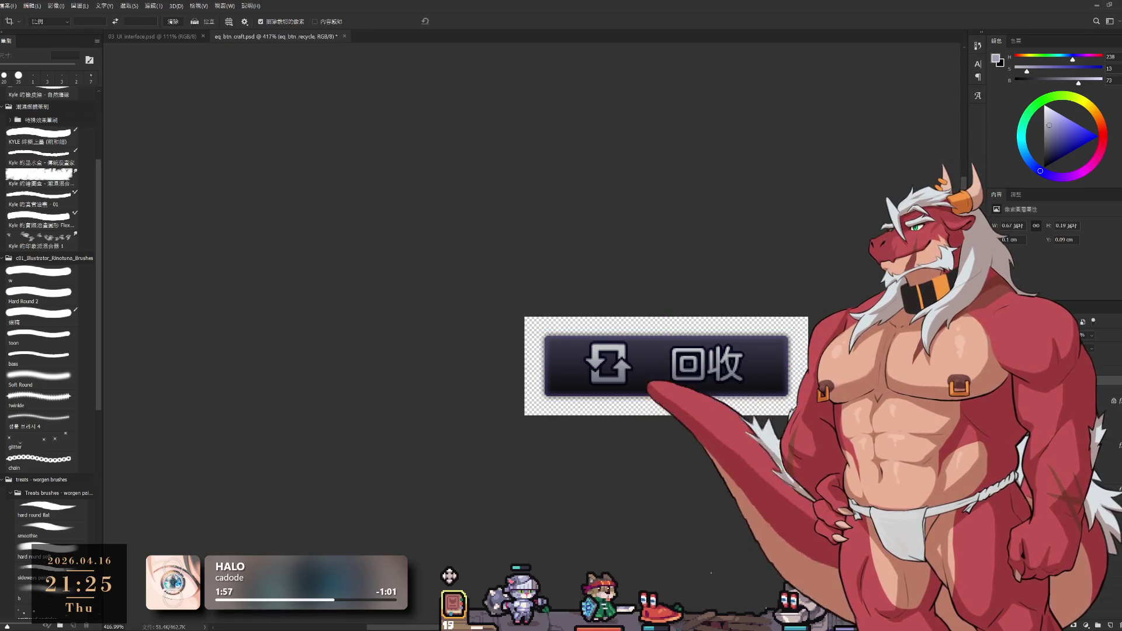
pyautogui.hotkey('ctrl', ',')
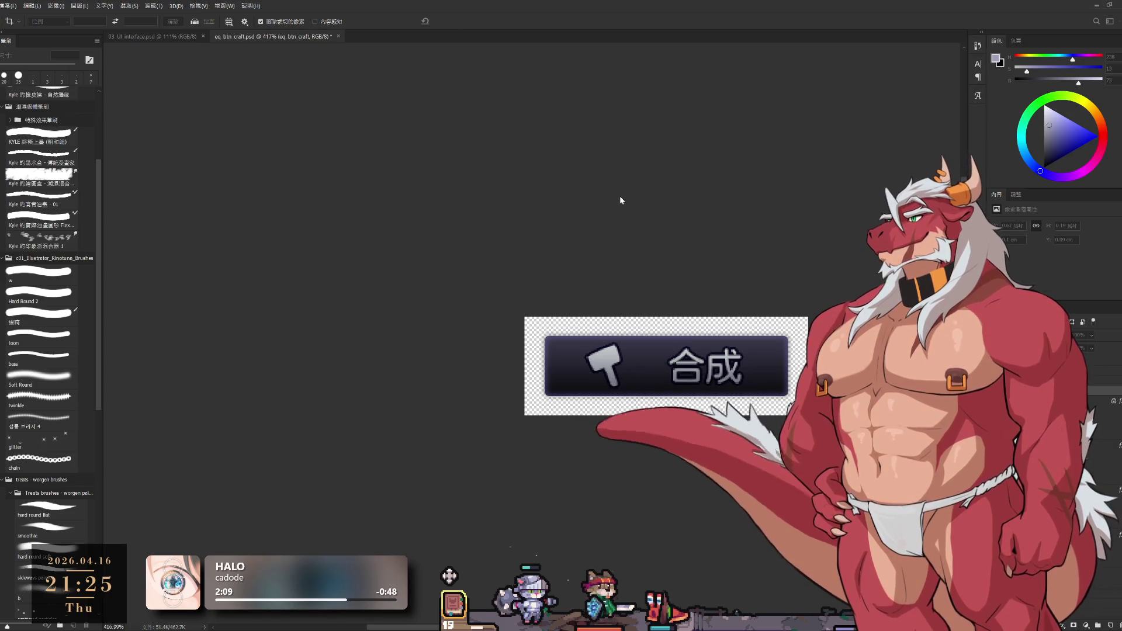
pyautogui.press('c')
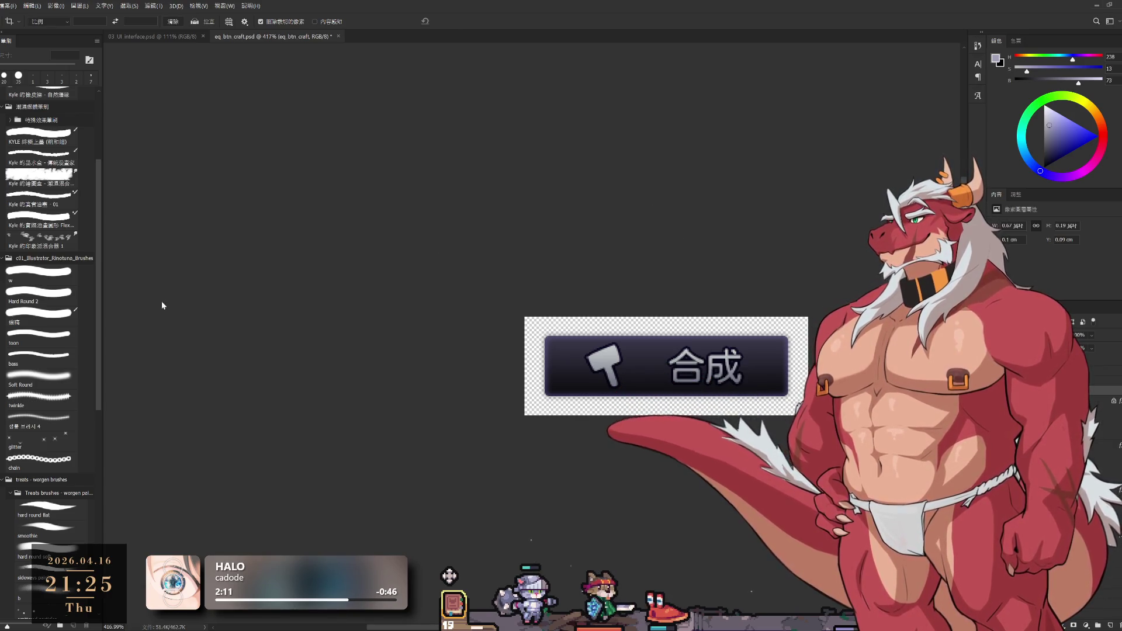
pyautogui.moveTo(800, 295); pyautogui.dragTo(804, 292)
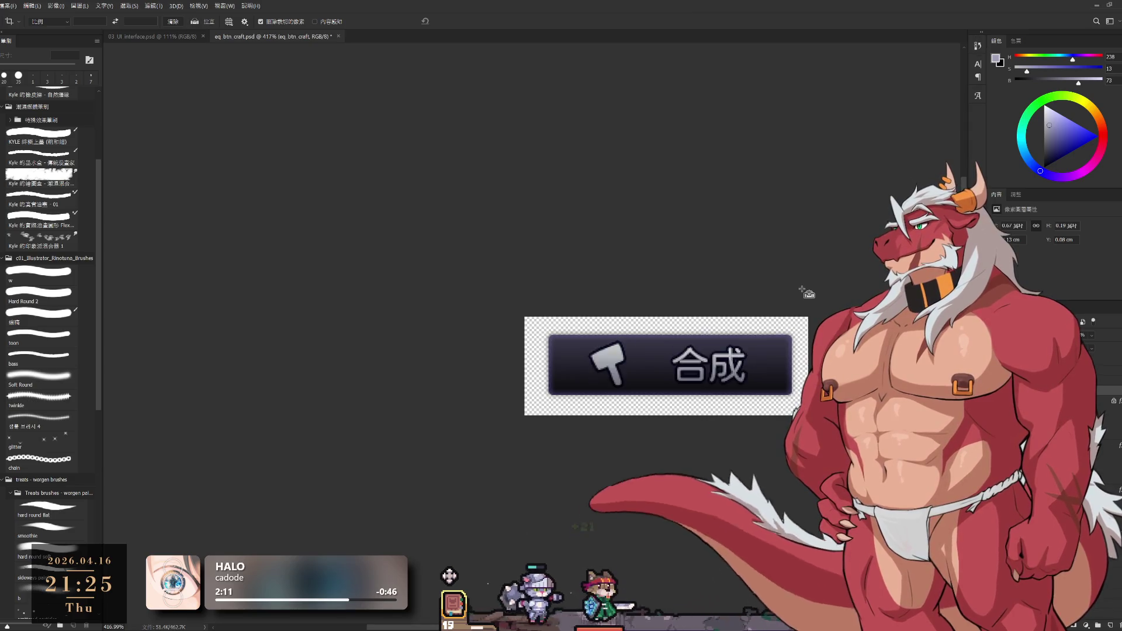
# Toggle back and forth between the two buttons to verify they now sit in the same spot.
pyautogui.hotkey('ctrl', 'z')
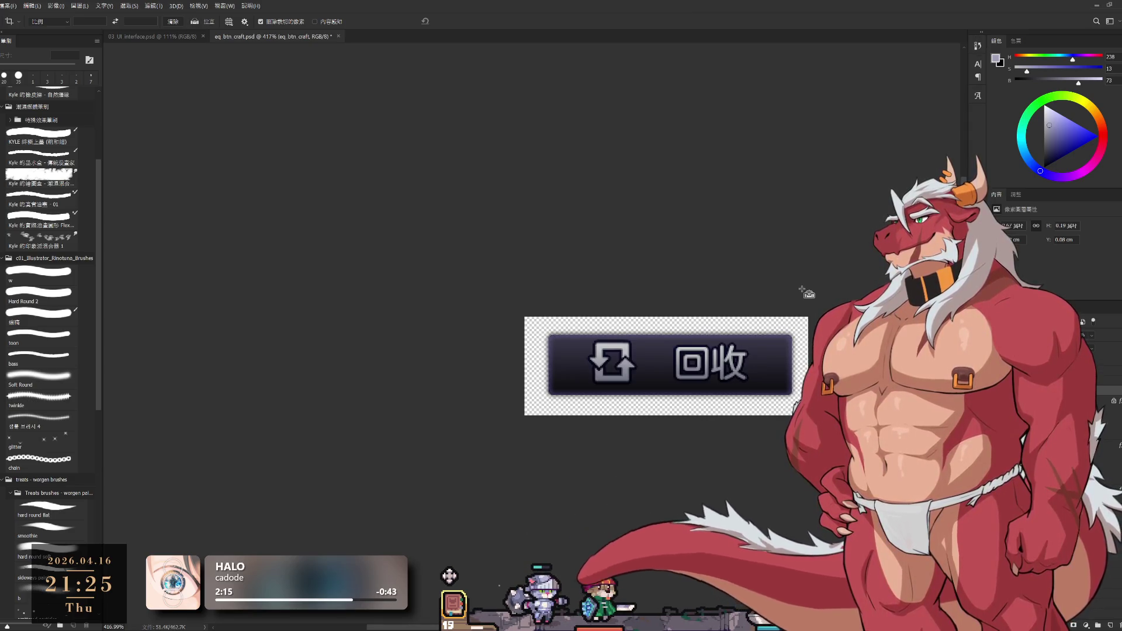
pyautogui.hotkey('ctrl', 'z')
pyautogui.hotkey('ctrl', 'z')
pyautogui.hotkey('ctrl', 'z')
pyautogui.hotkey('ctrl', 'z')
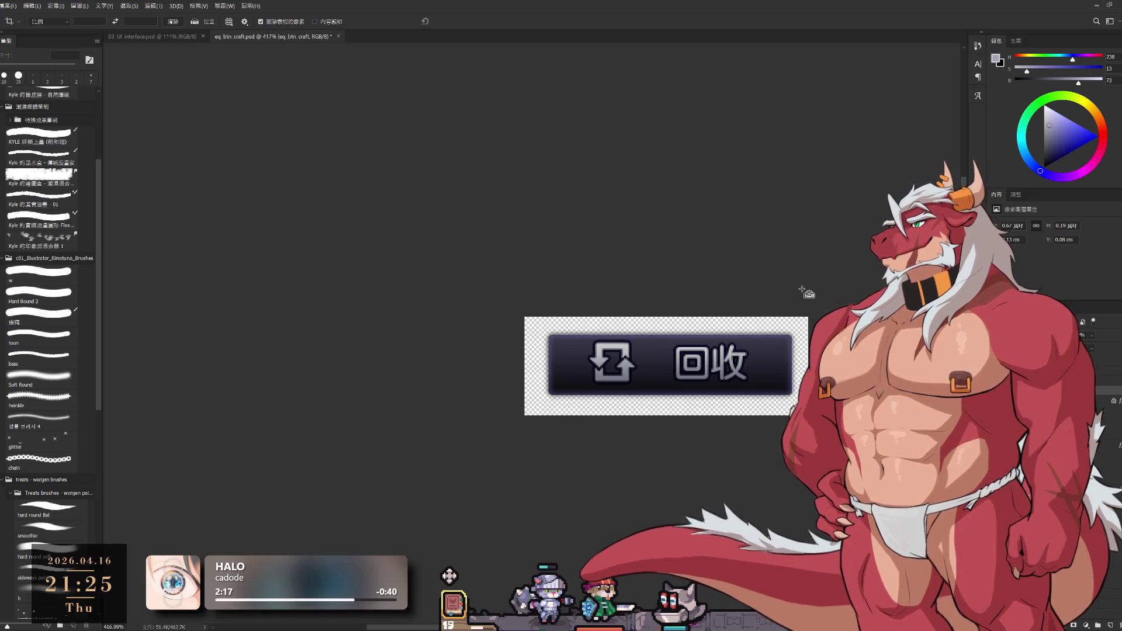
pyautogui.hotkey('ctrl', 'z')
pyautogui.hotkey('ctrl', 'z')
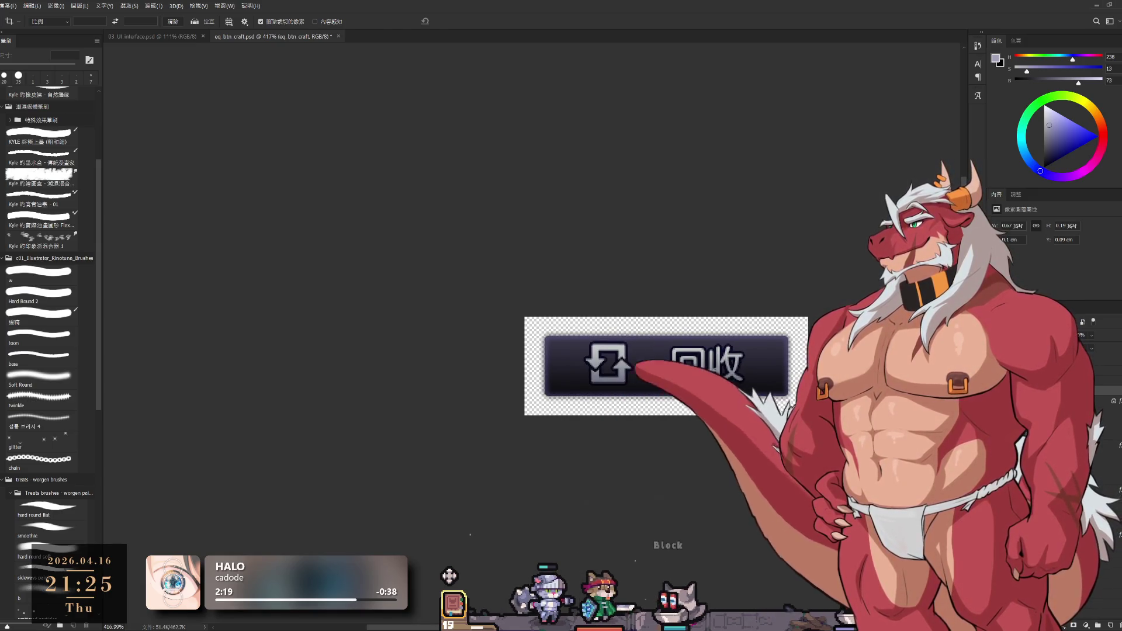
pyautogui.hotkey('ctrl', 'z')
pyautogui.hotkey('ctrl', 'z')
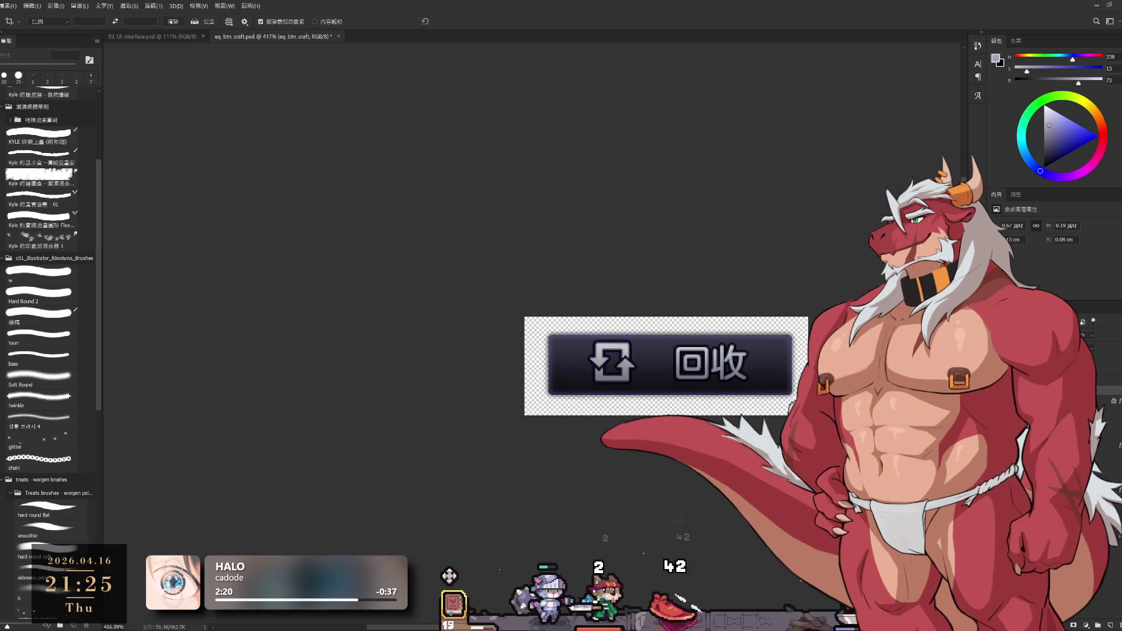
pyautogui.hotkey('ctrl', 'z')
pyautogui.hotkey('ctrl', 'z')
pyautogui.hotkey('ctrl', 'z')
pyautogui.hotkey('ctrl', 'z')
pyautogui.hotkey('ctrl', 'z')
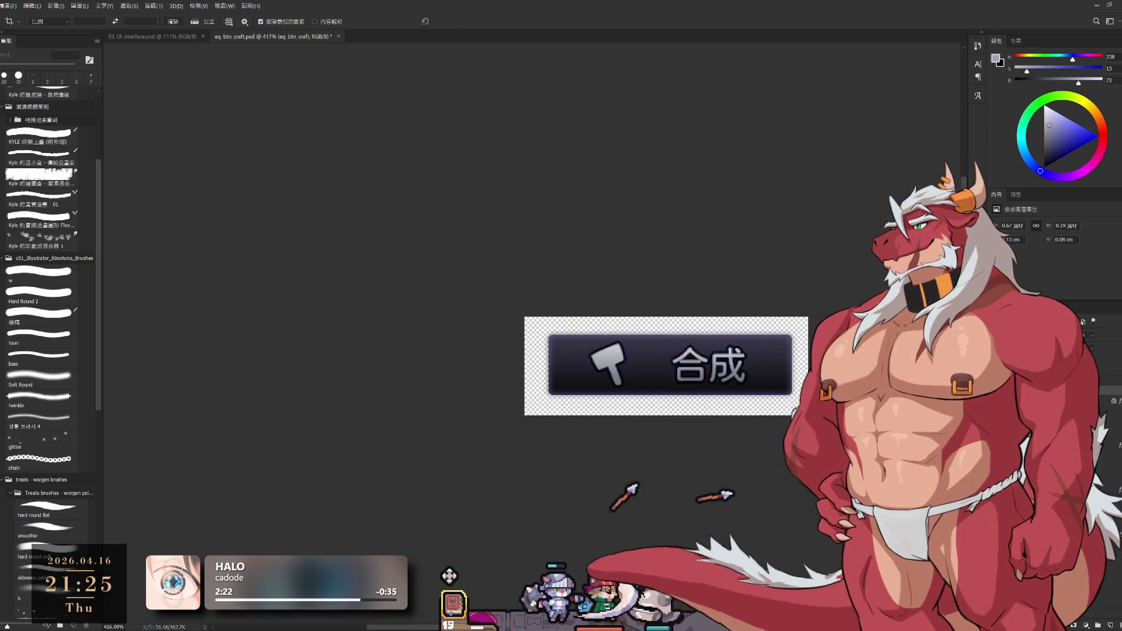
pyautogui.hotkey('ctrl', 'z')
pyautogui.scroll(-6, 806, 345)
pyautogui.scroll(3, 807, 344)
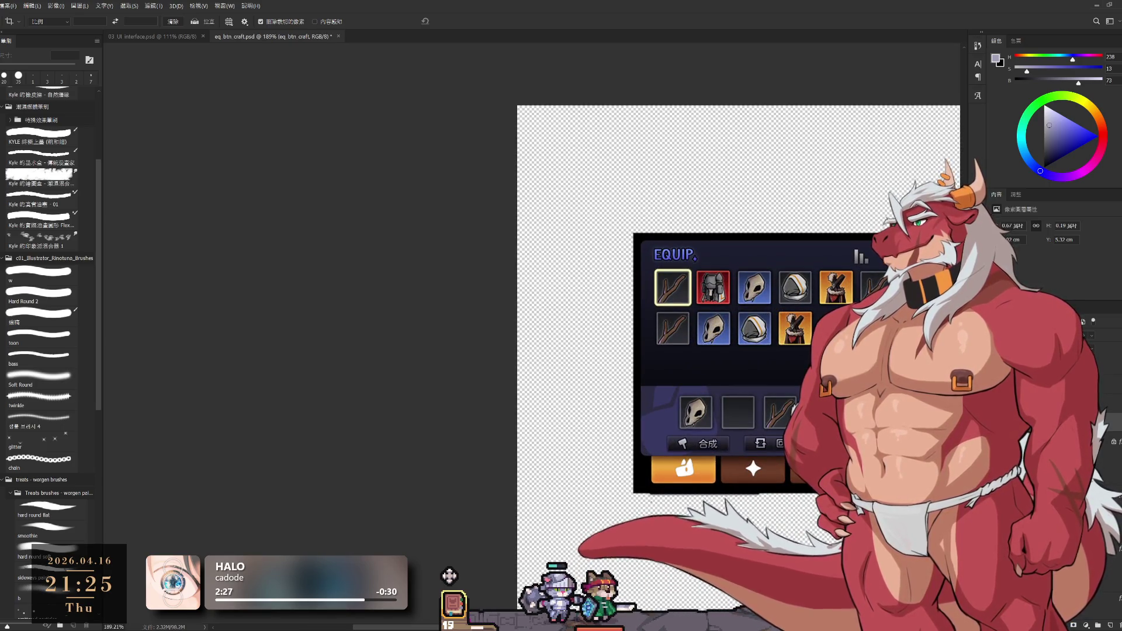
# Cancel the pending crop, add an empty layer and hide the EQUIP panel artwork leaving transparency.
pyautogui.click(568, 114)
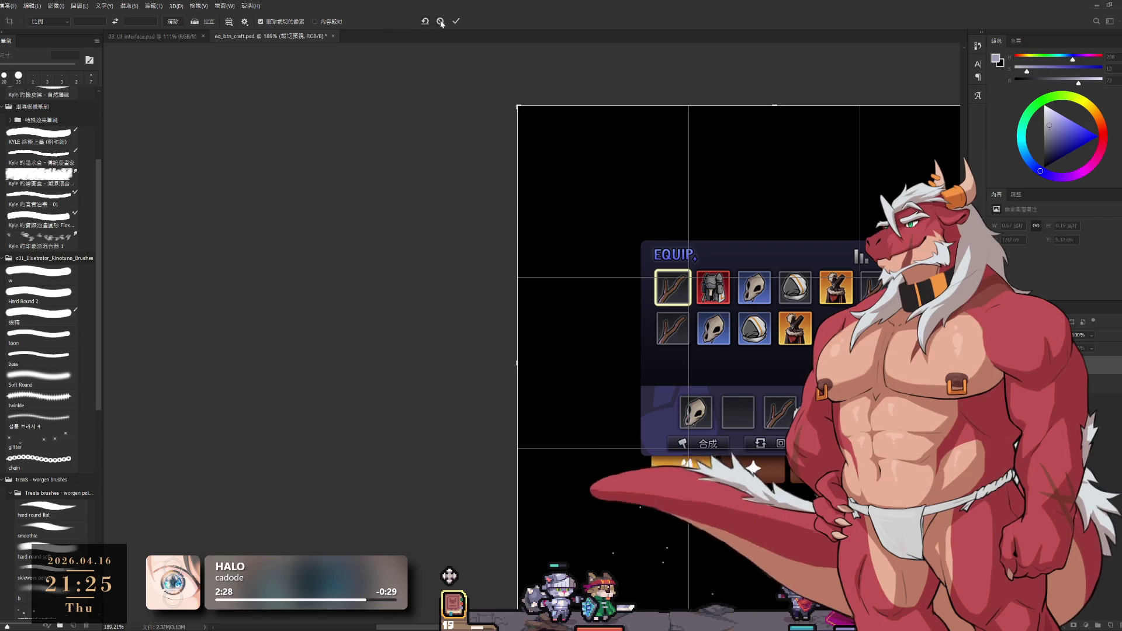
pyautogui.click(39, 296)
pyautogui.hotkey('ctrl', 'shift', 'alt', 'n')
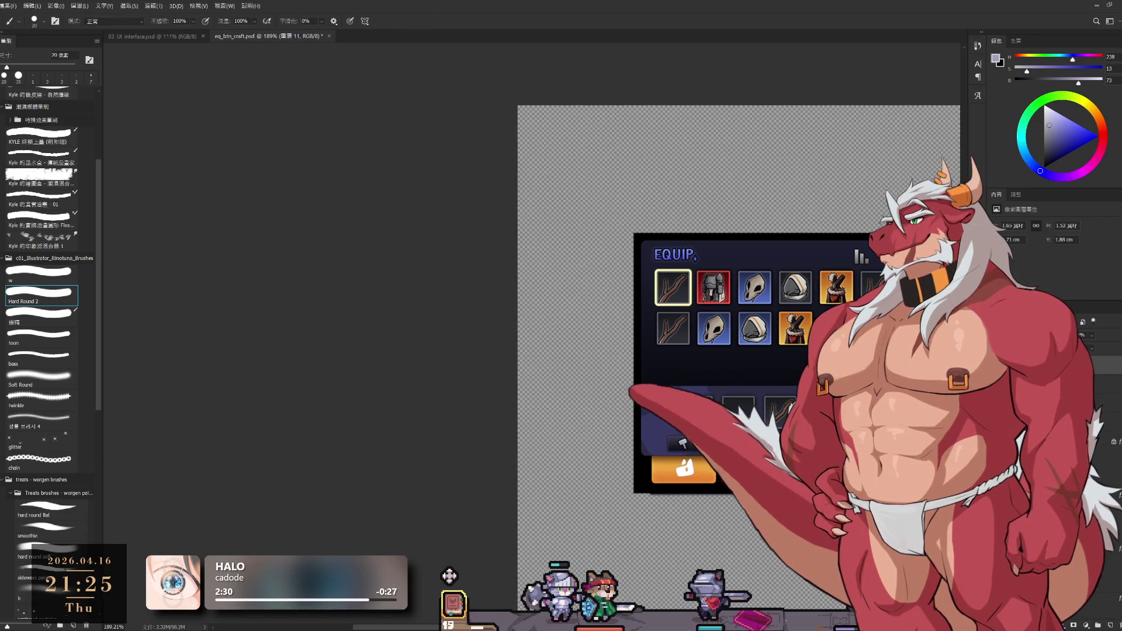
pyautogui.hotkey('ctrl', 'z')
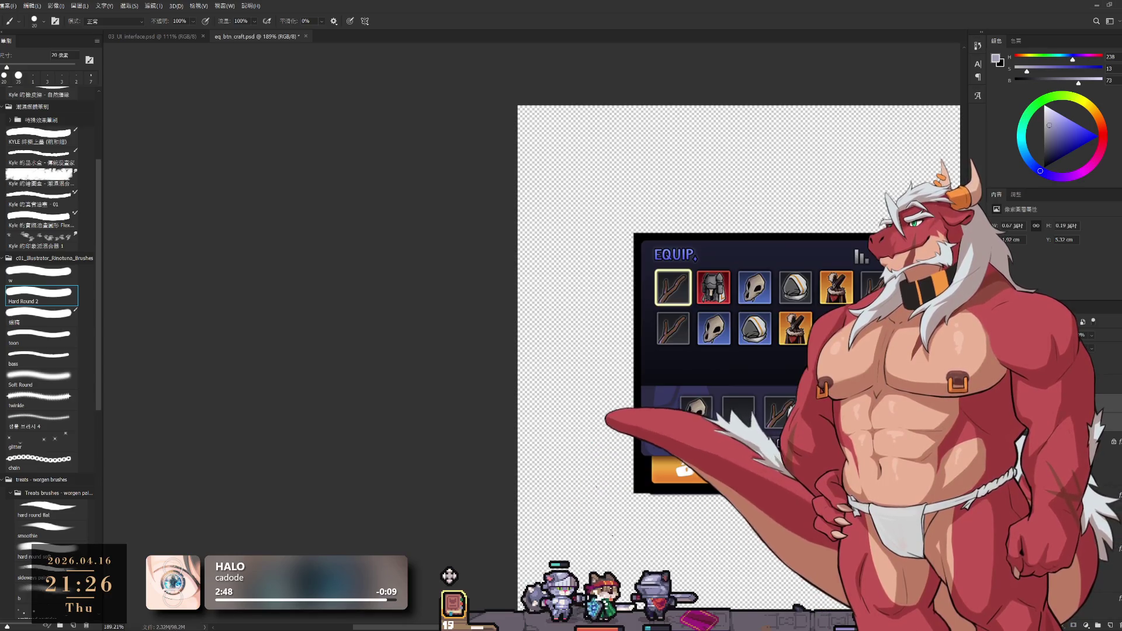
pyautogui.scroll(1, 724, 361)
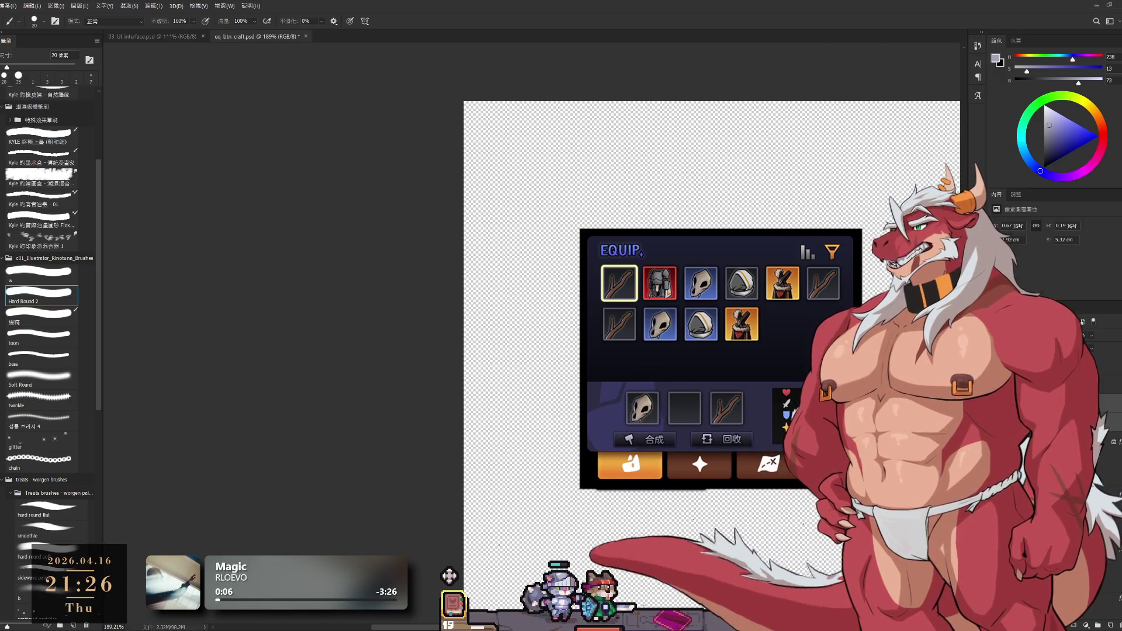
pyautogui.hotkey('ctrl', 'z')
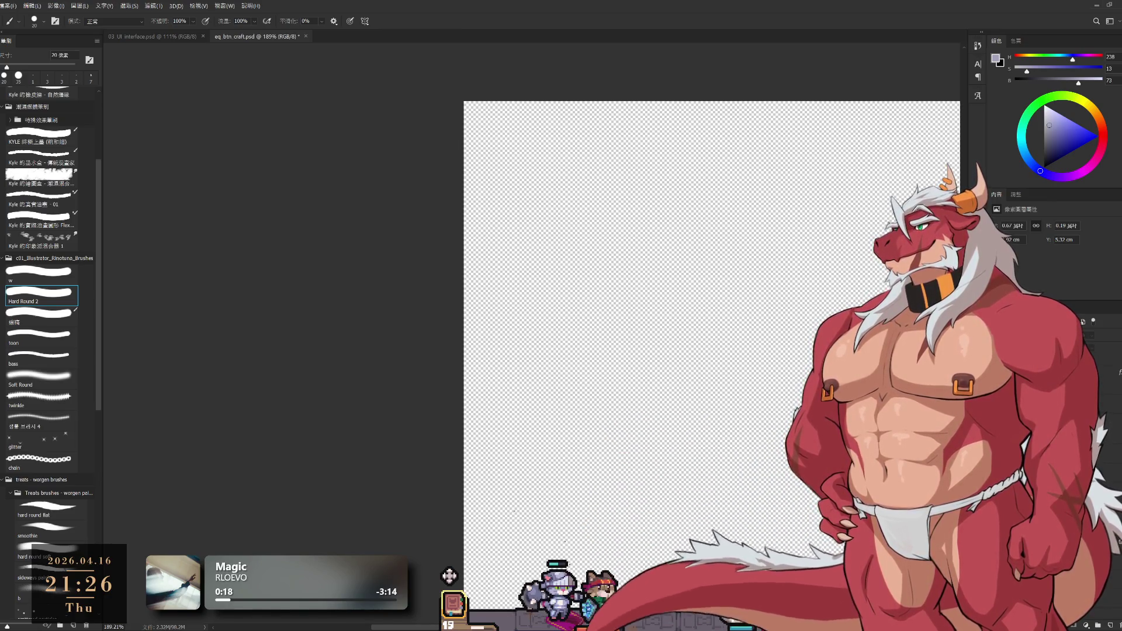
pyautogui.hotkey('ctrl', 'v')
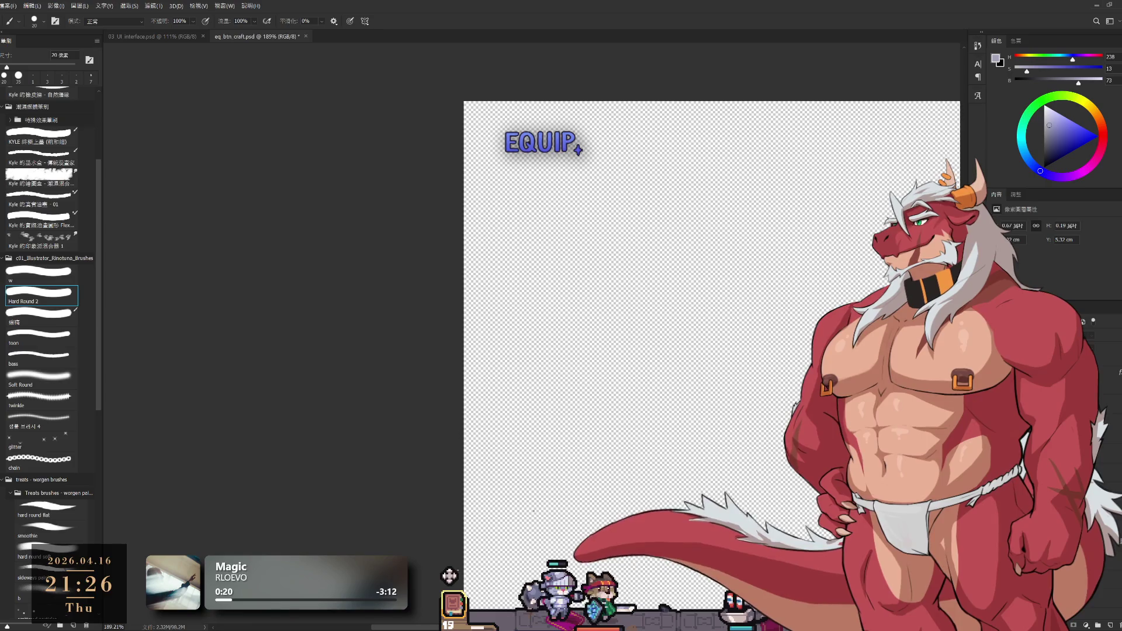
pyautogui.press('Return')
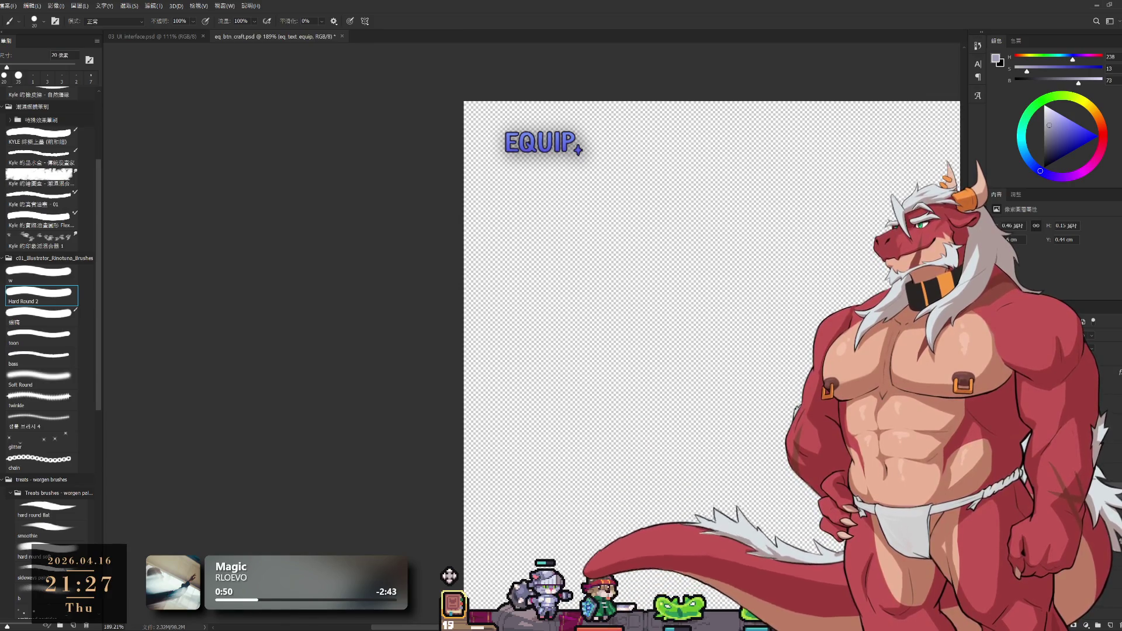
pyautogui.hotkey('ctrl', 'z')
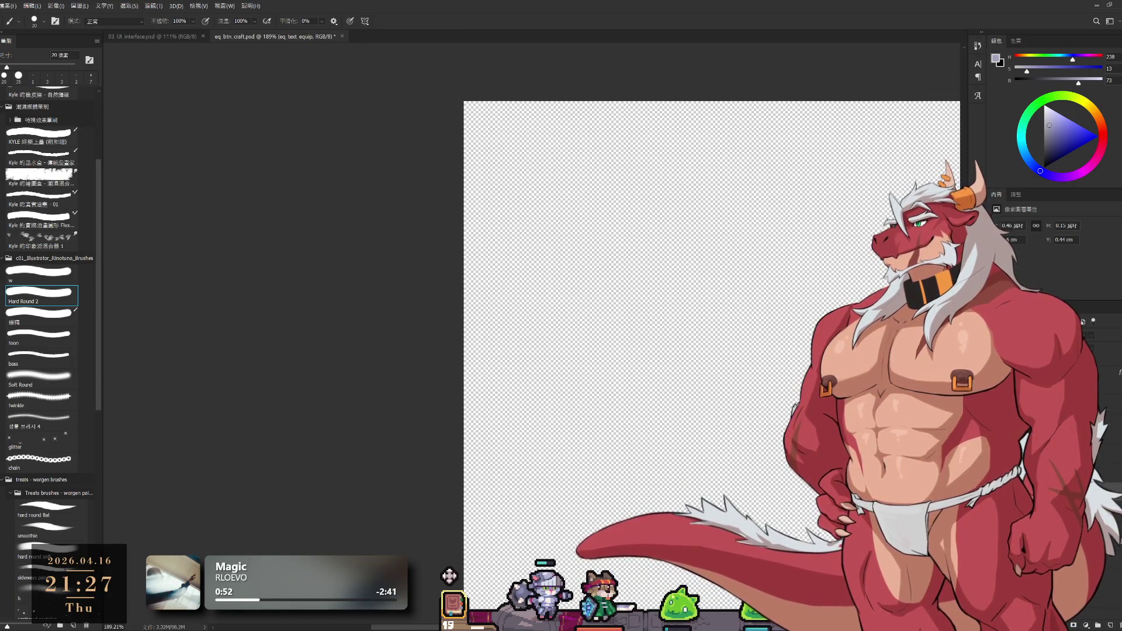
# Show the grey eq_icon_equipslot square alone, hide it, then restore the background and orange buttons.
pyautogui.hotkey('ctrl', 'z')
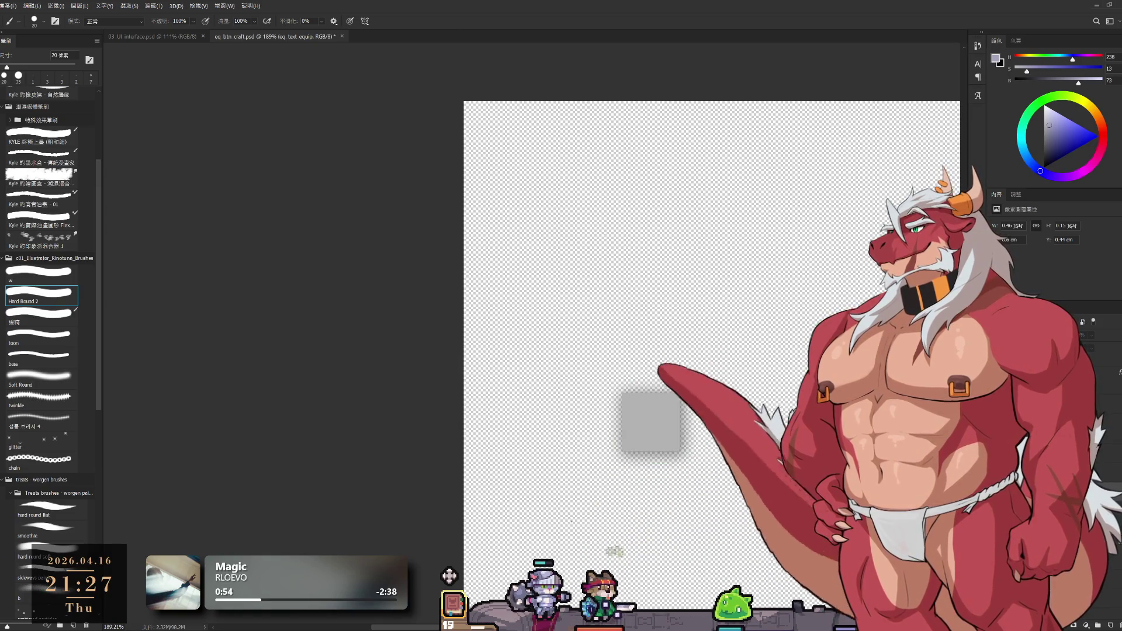
pyautogui.hotkey('ctrl', 'z')
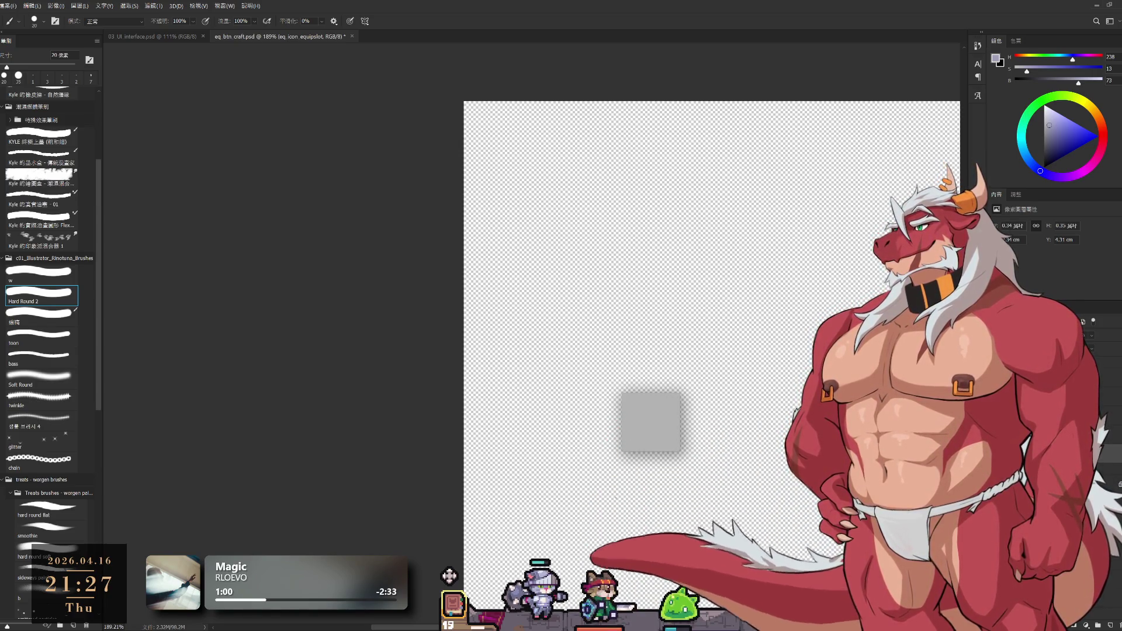
pyautogui.hotkey('ctrl', 'z')
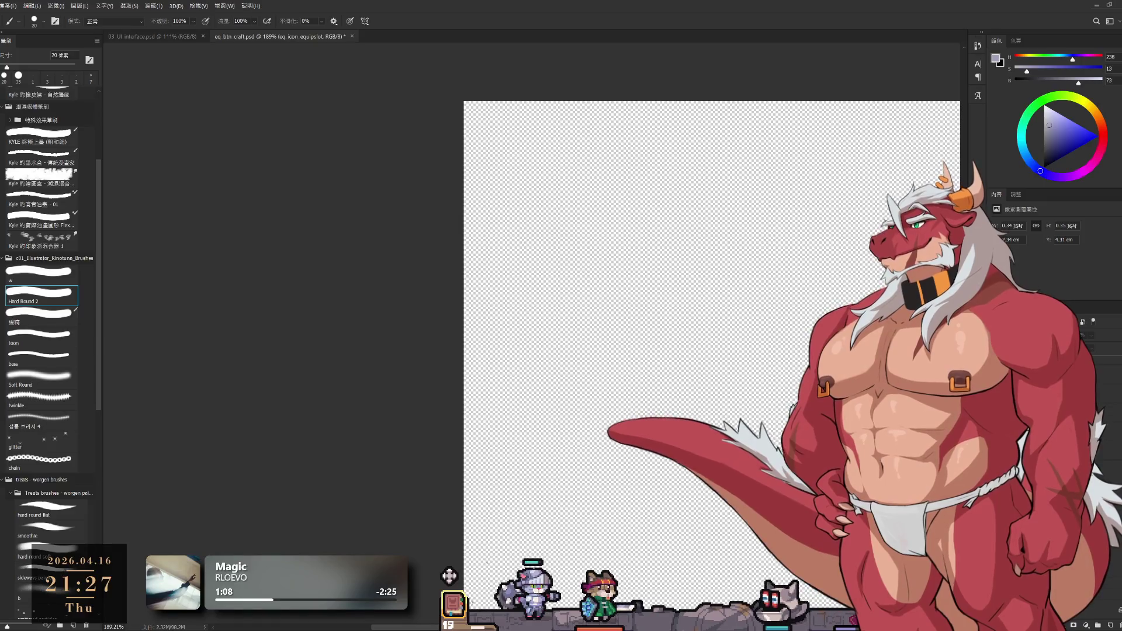
pyautogui.hotkey('ctrl', 'z')
pyautogui.scroll(-3, 747, 375)
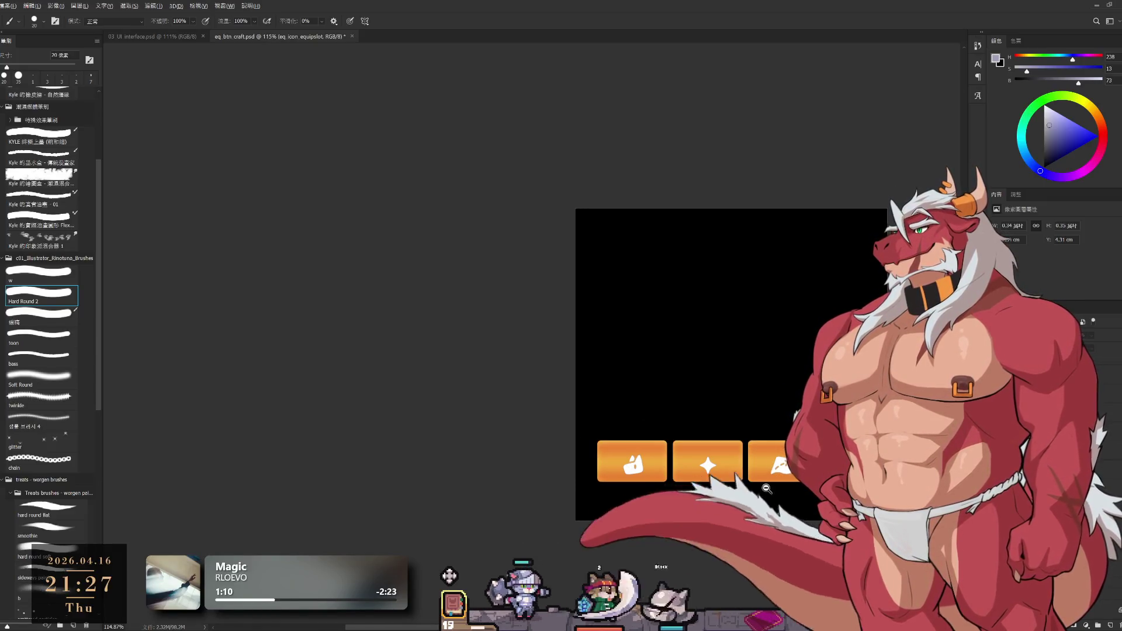
pyautogui.scroll(3, 772, 491)
pyautogui.scroll(-1, 771, 491)
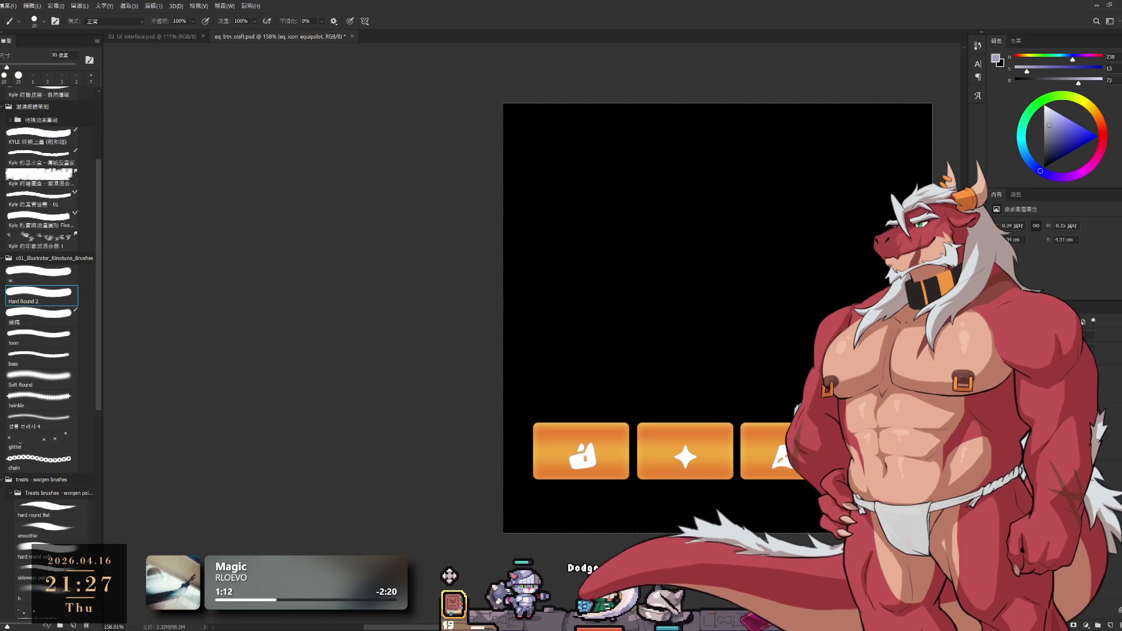
# Delete the dark gradient panel fill so only the orange buttons remain, then select the map_off layer.
pyautogui.hotkey('ctrl', ',')
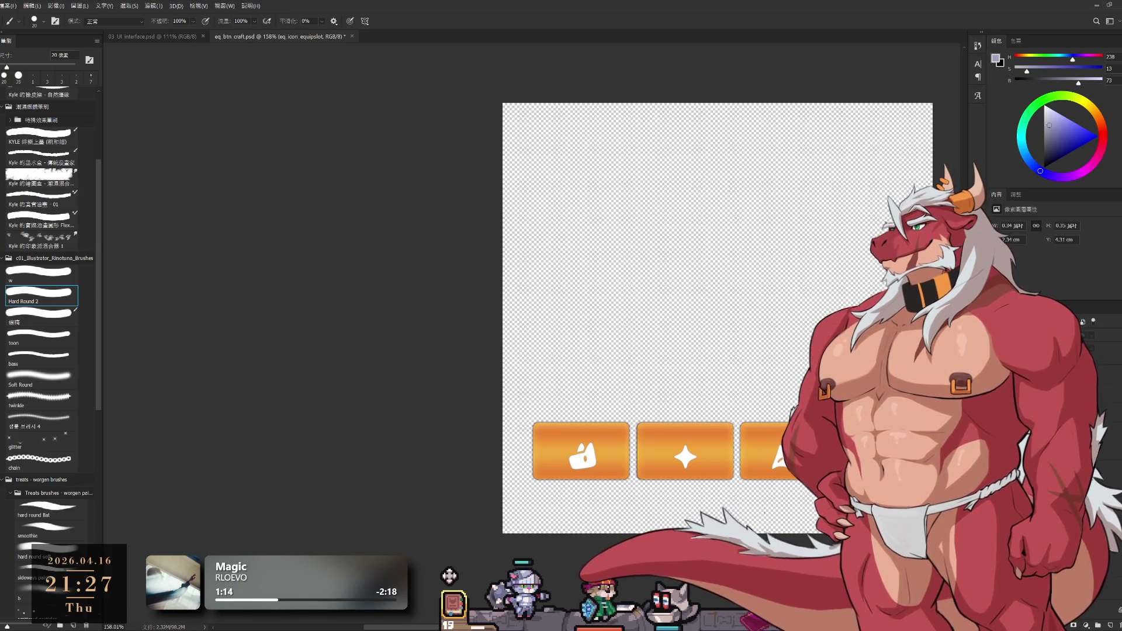
pyautogui.hotkey('ctrl', ',')
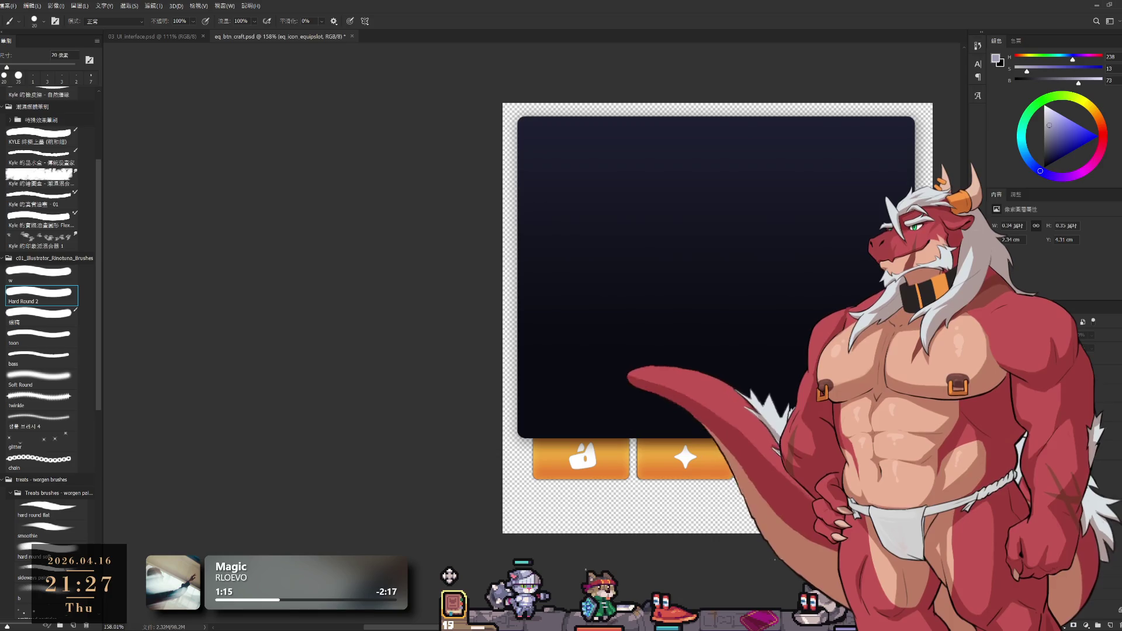
pyautogui.scroll(2, 701, 442)
pyautogui.scroll(-1, 701, 443)
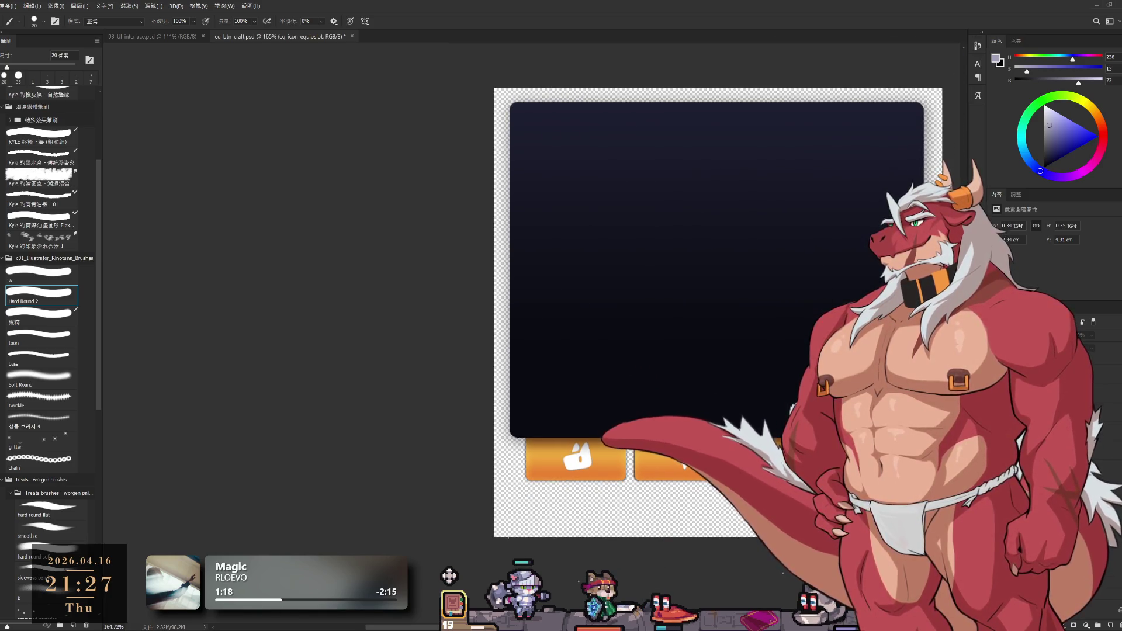
pyautogui.hscroll(-1, 702, 443)
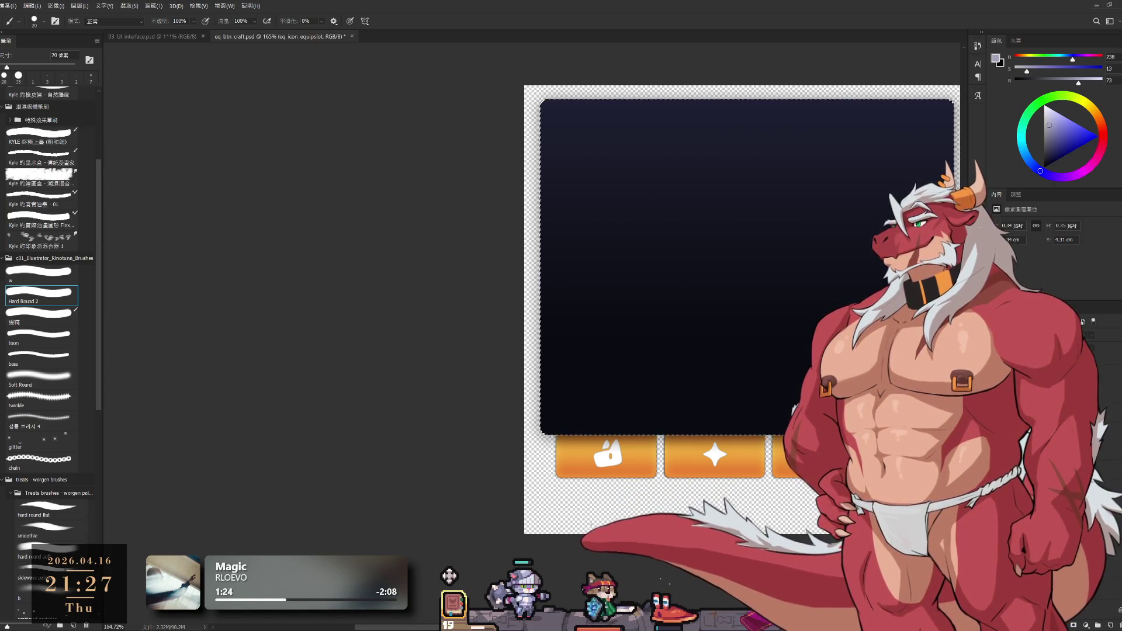
pyautogui.press('Delete')
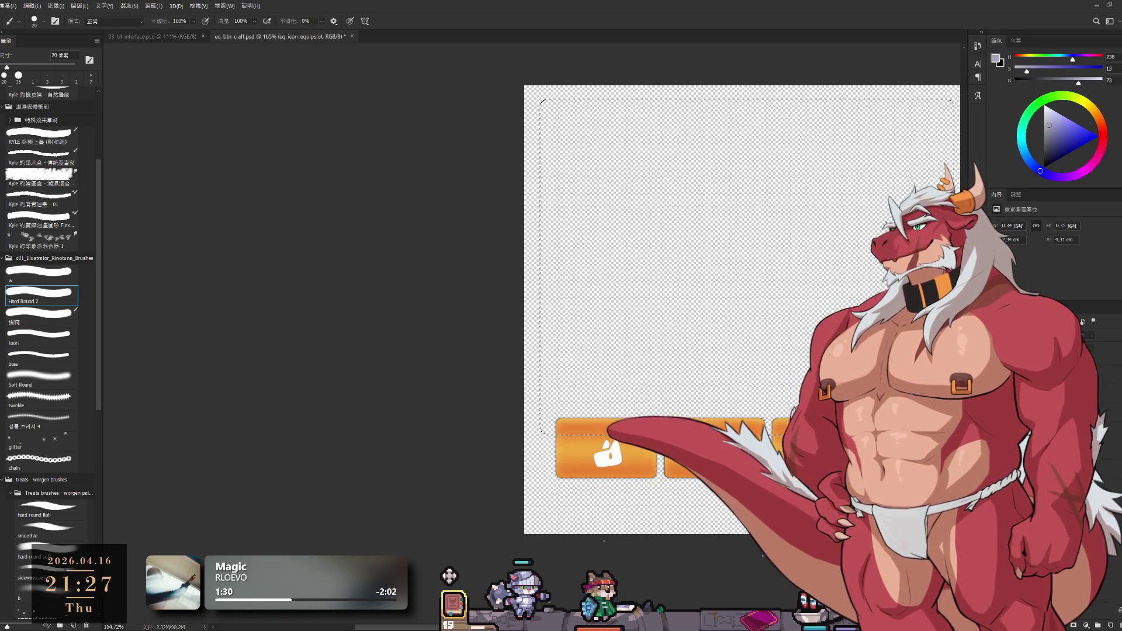
pyautogui.hotkey('alt', '[')
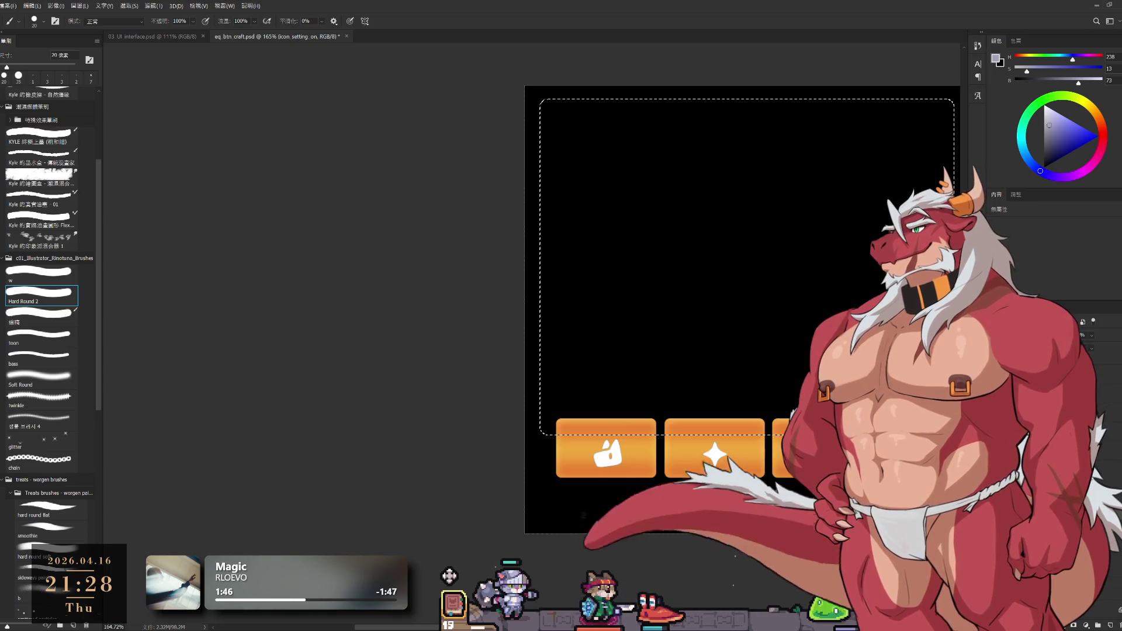
pyautogui.hotkey('ctrl', 'alt', 'a')
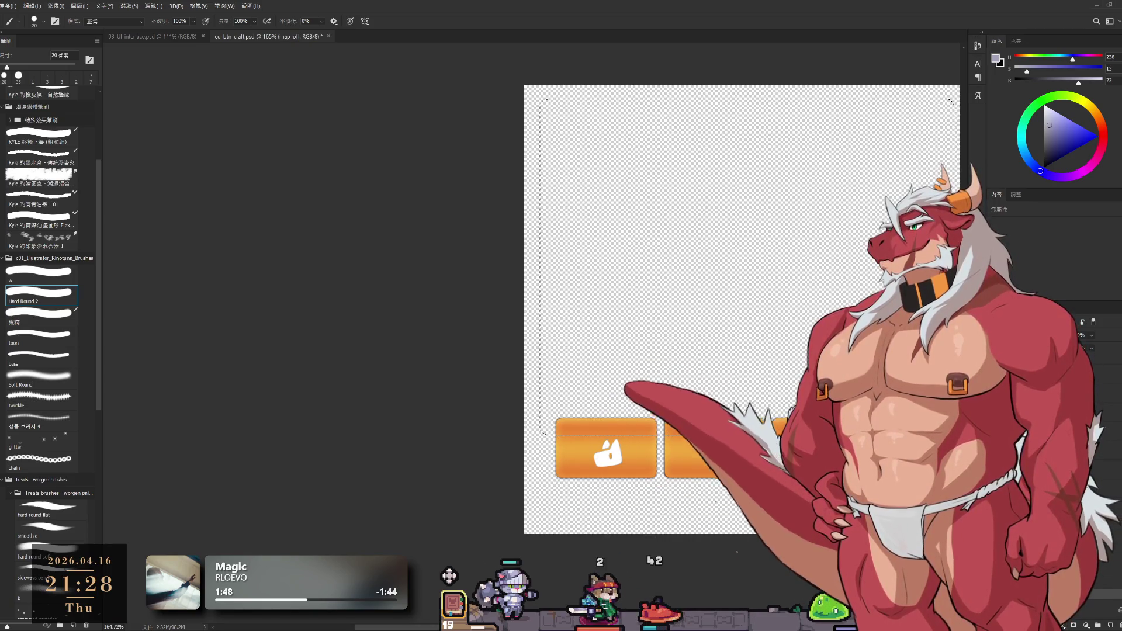
# Nudge the orange button layers horizontally with Free Transform and commit the new position.
pyautogui.hotkey('ctrl', 't')
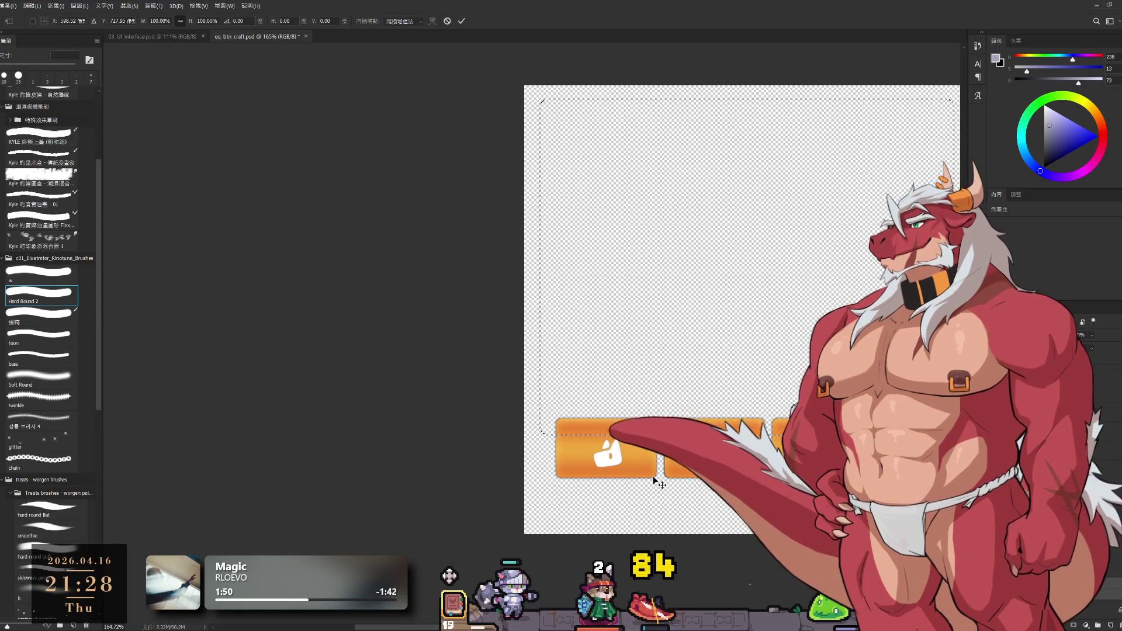
pyautogui.press('Return')
pyautogui.hotkey('ctrl', 'd')
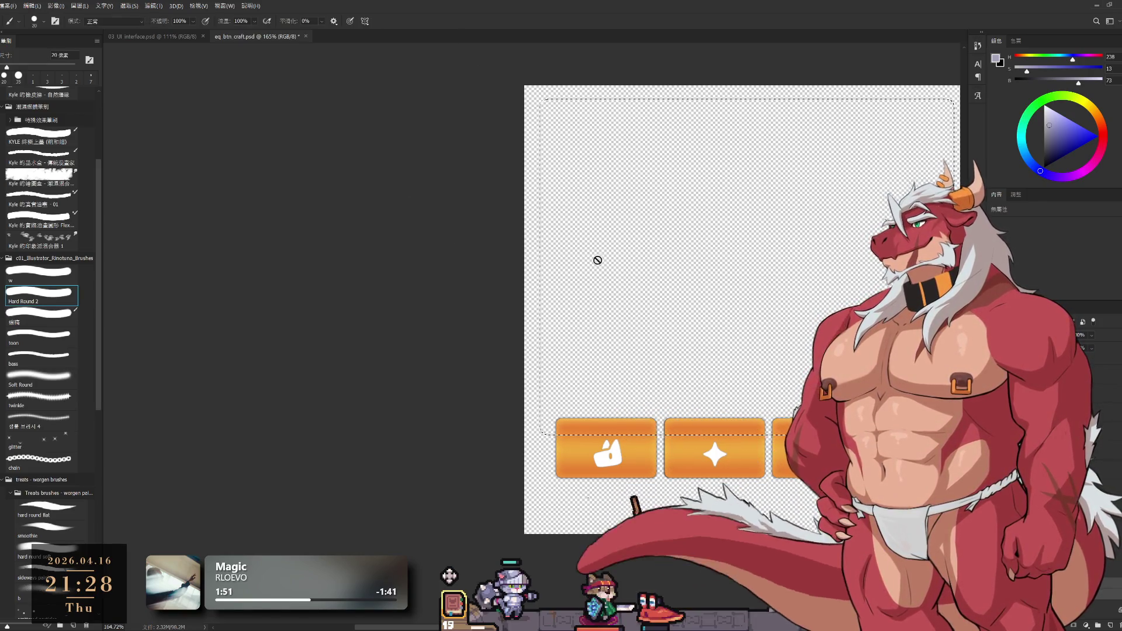
pyautogui.press('l')
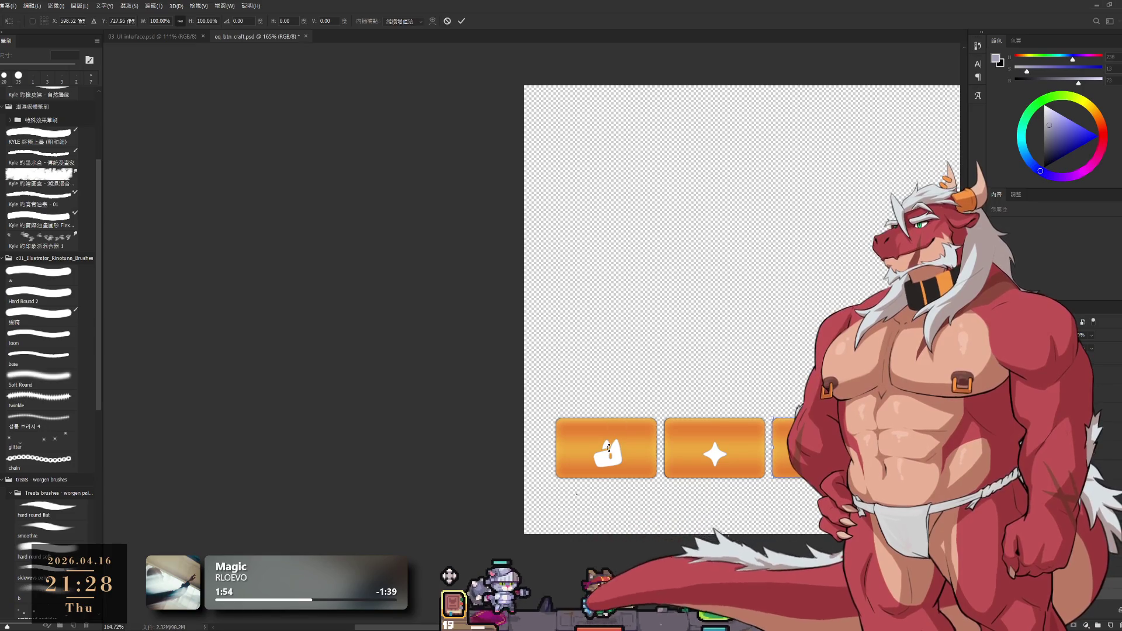
pyautogui.hotkey('ctrl', 't')
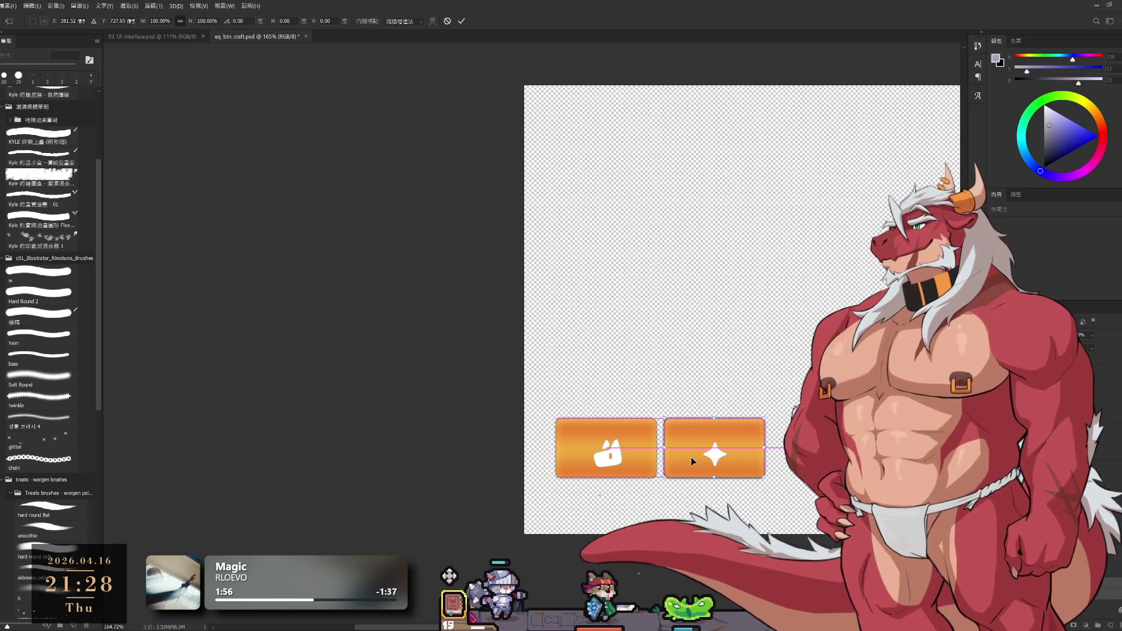
pyautogui.hotkey('ctrl', 'h')
pyautogui.scroll(2, 705, 469)
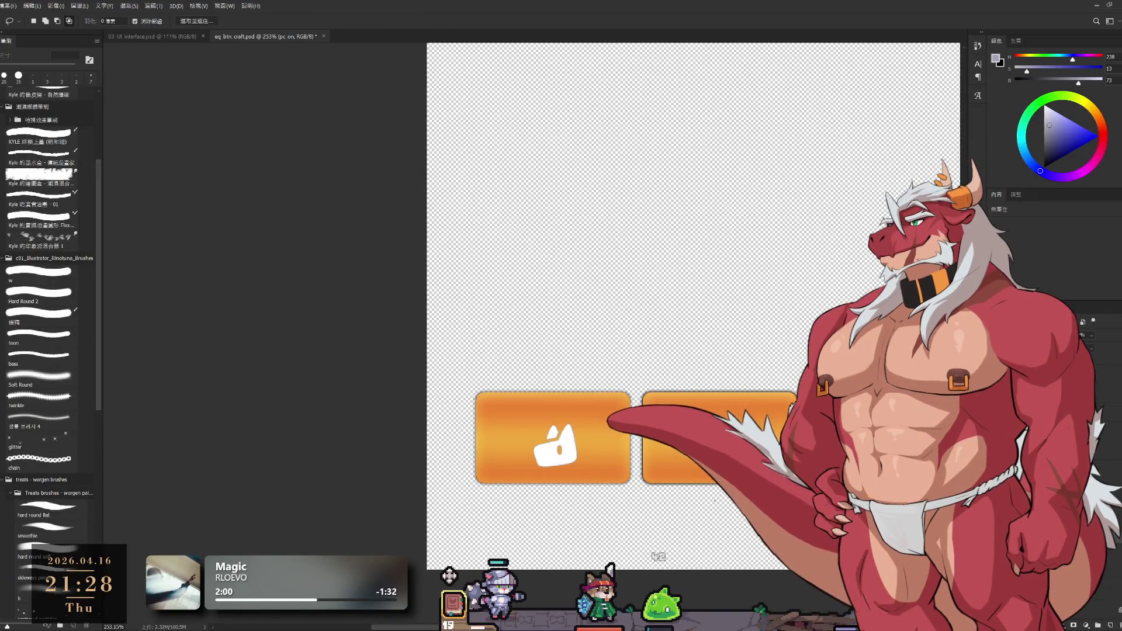
# Shift the orange buttons right and place the grey icon_setting_on button over the orange button.
pyautogui.hotkey('ctrl', 't')
pyautogui.moveTo(690, 476); pyautogui.dragTo(782, 476)
pyautogui.moveTo(690, 453); pyautogui.dragTo(767, 453)
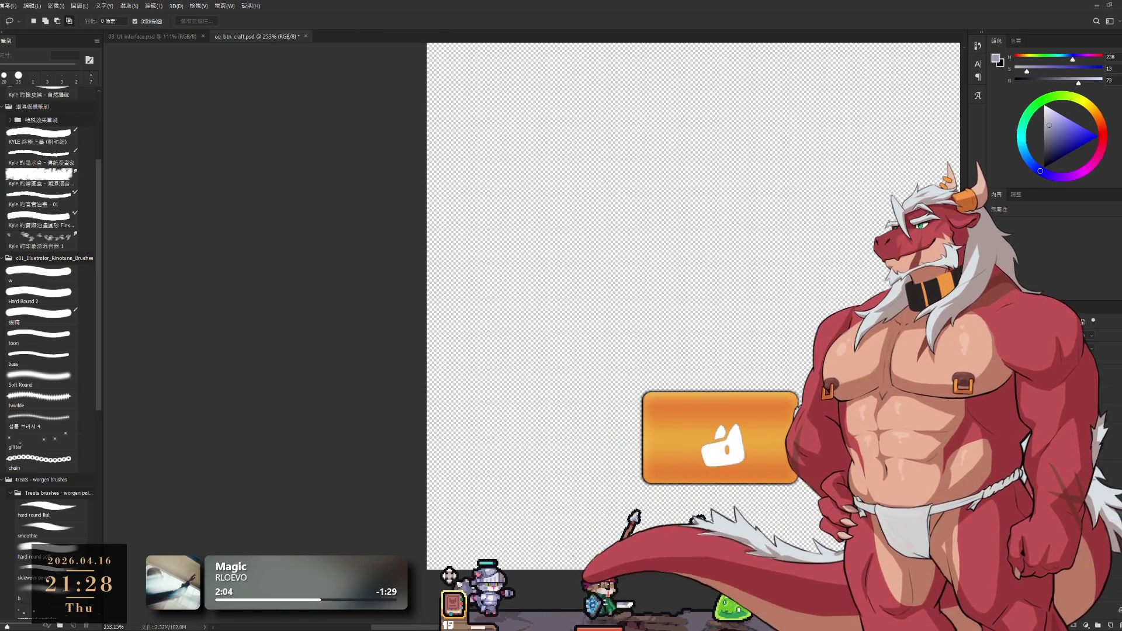
pyautogui.scroll(-2, 771, 452)
pyautogui.moveTo(928, 468); pyautogui.dragTo(761, 468)
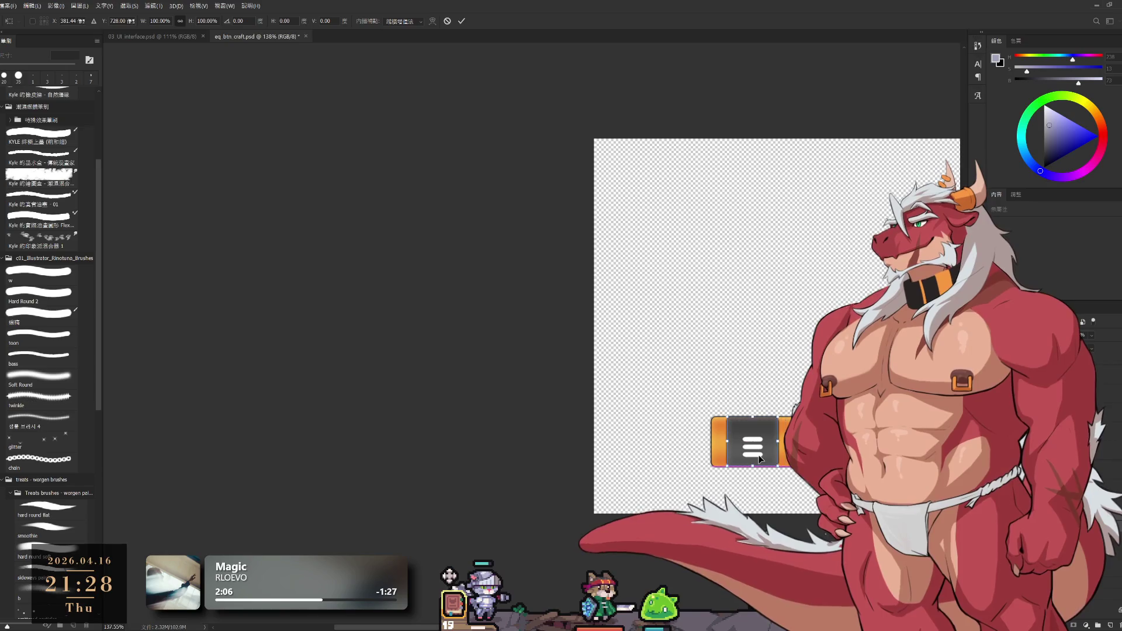
pyautogui.scroll(2, 761, 467)
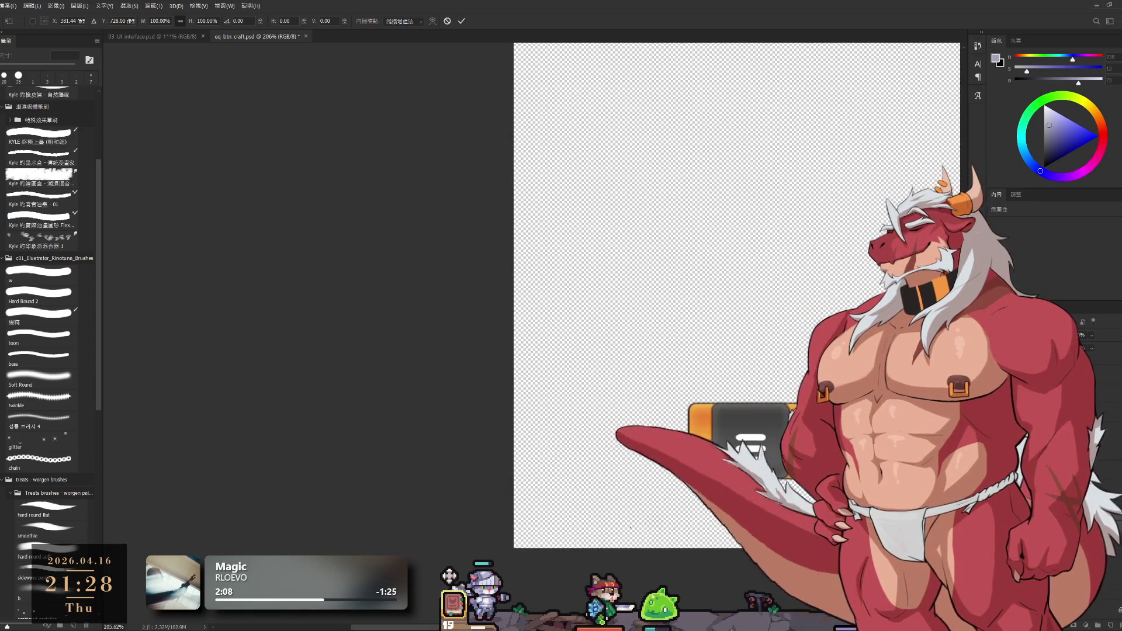
pyautogui.press('Return')
pyautogui.scroll(1, 546, 343)
pyautogui.scroll(1, 546, 343)
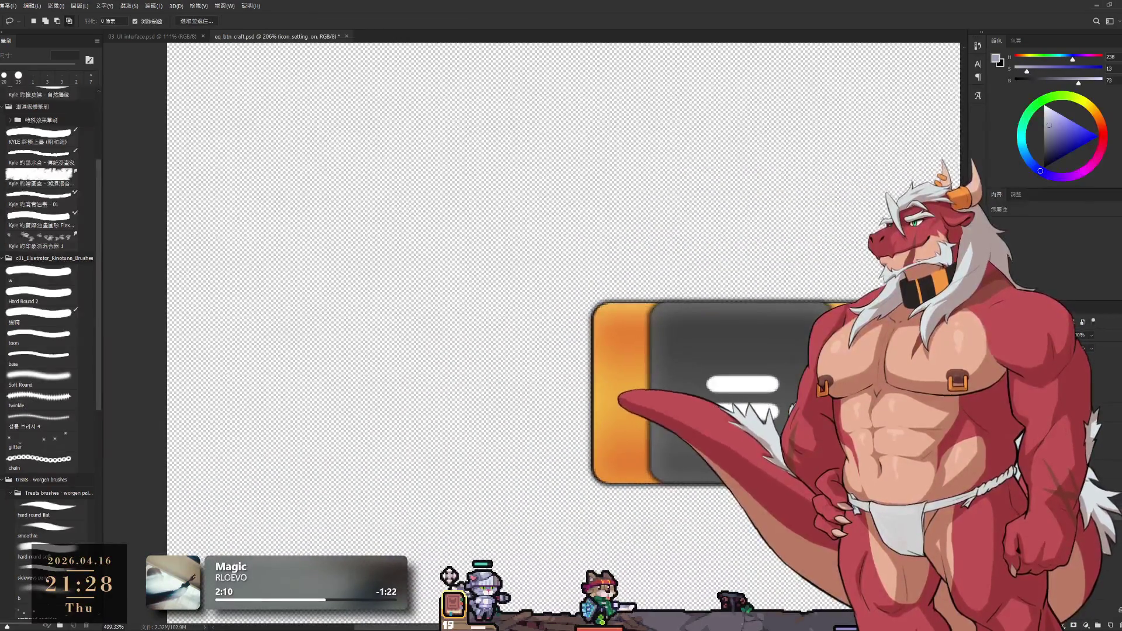
pyautogui.scroll(-2, 581, 286)
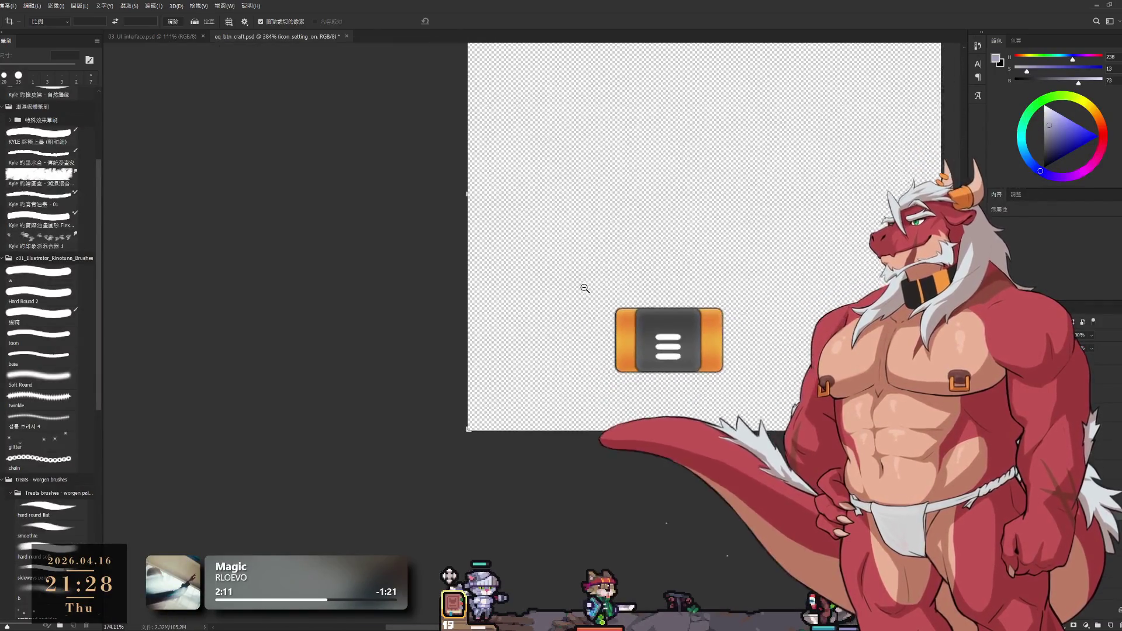
pyautogui.scroll(-1, 669, 271)
# Crop the canvas tightly around the orange menu button.
pyautogui.moveTo(669, 272); pyautogui.dragTo(731, 331)
pyautogui.moveTo(742, 104); pyautogui.dragTo(755, 229)
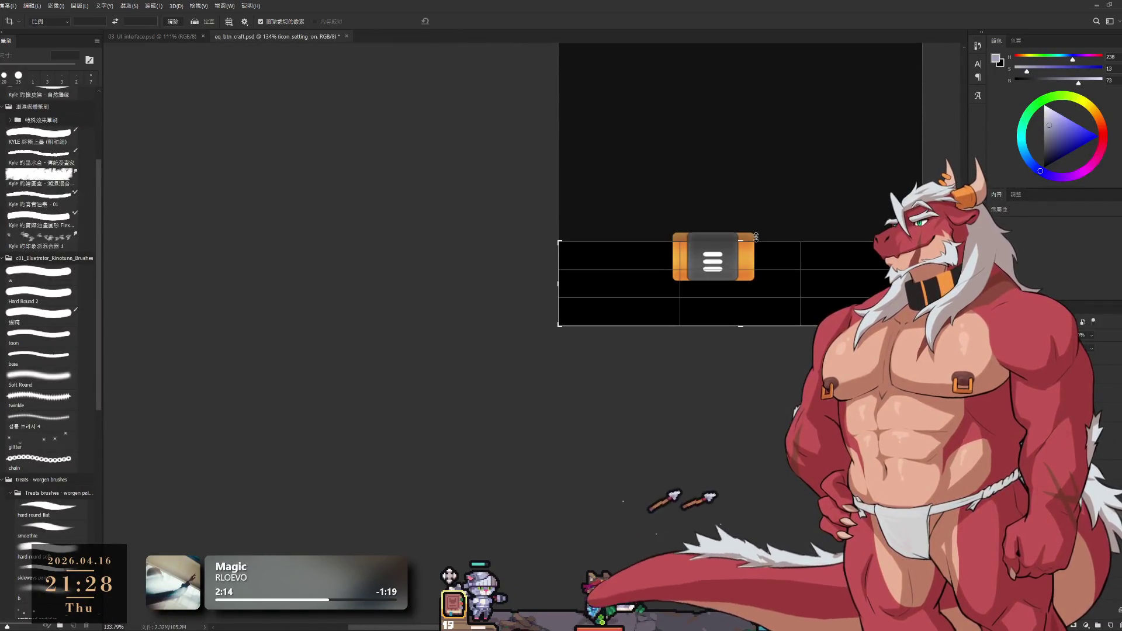
pyautogui.moveTo(564, 281); pyautogui.dragTo(614, 286)
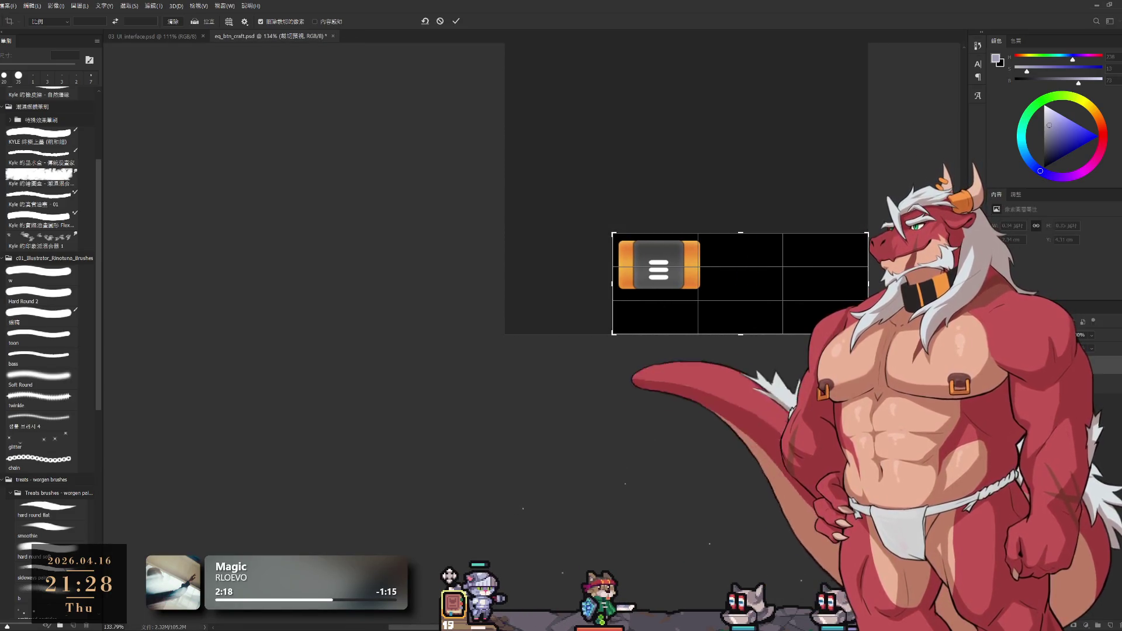
pyautogui.scroll(1, 599, 263)
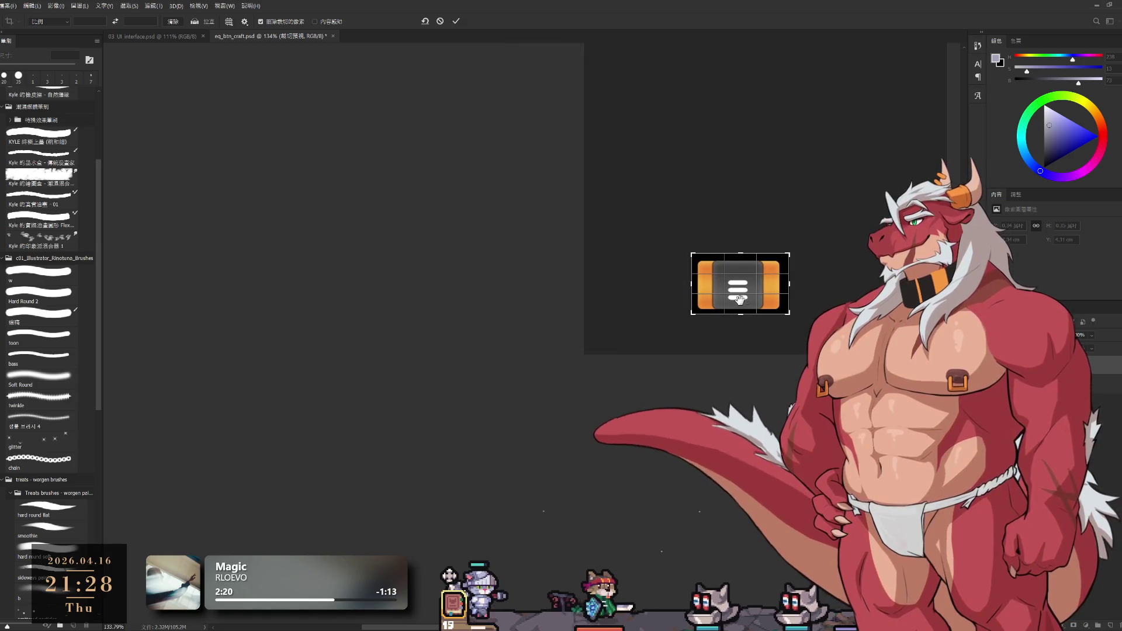
pyautogui.scroll(2, 599, 263)
pyautogui.moveTo(846, 263); pyautogui.dragTo(832, 262)
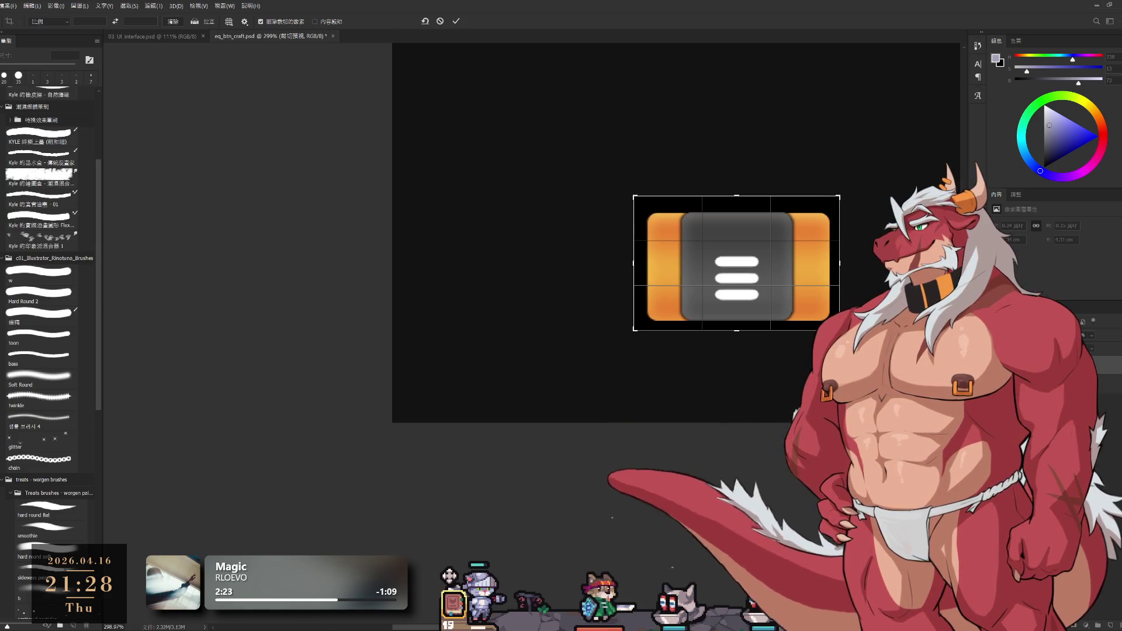
pyautogui.press('Return')
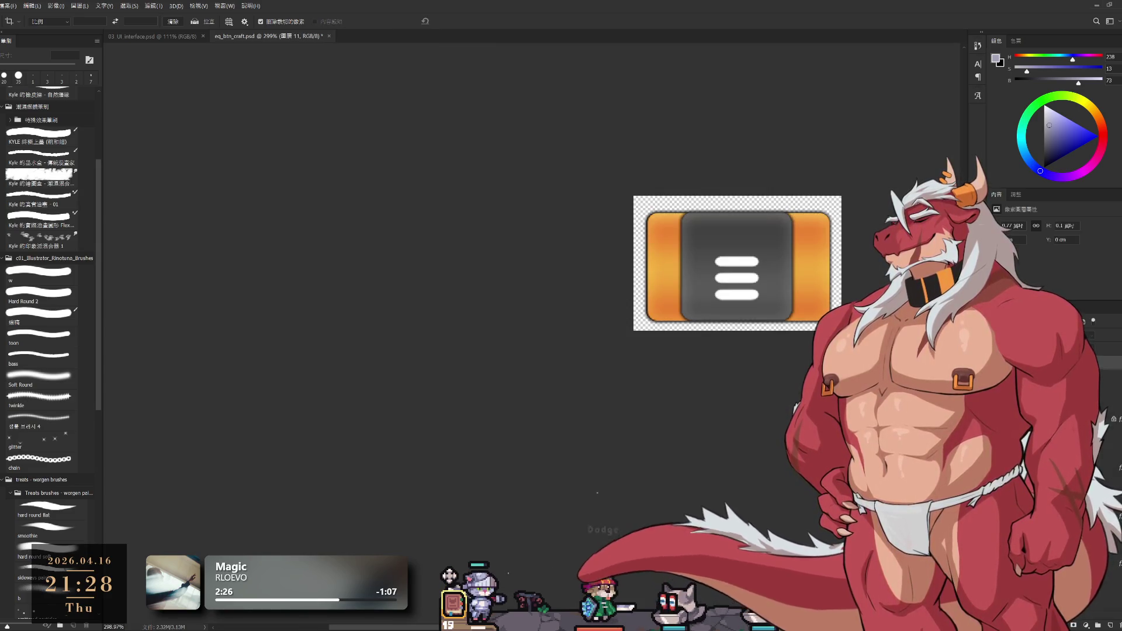
# Re-crop the whole canvas slightly larger to add a transparent margin around the button.
pyautogui.click(648, 206)
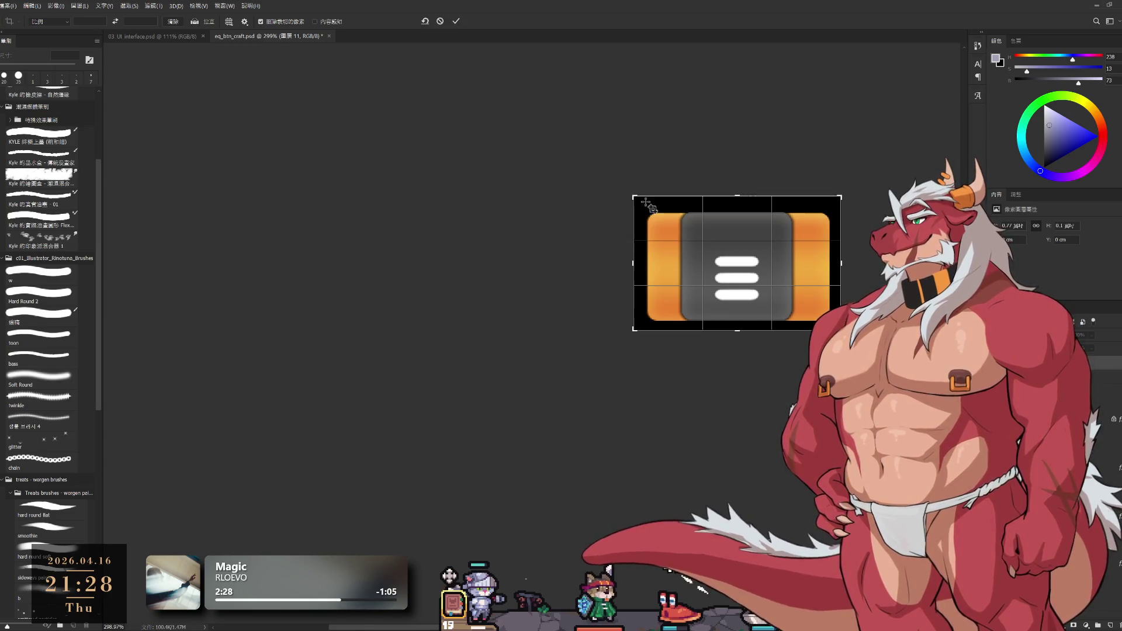
pyautogui.moveTo(625, 191); pyautogui.dragTo(605, 175)
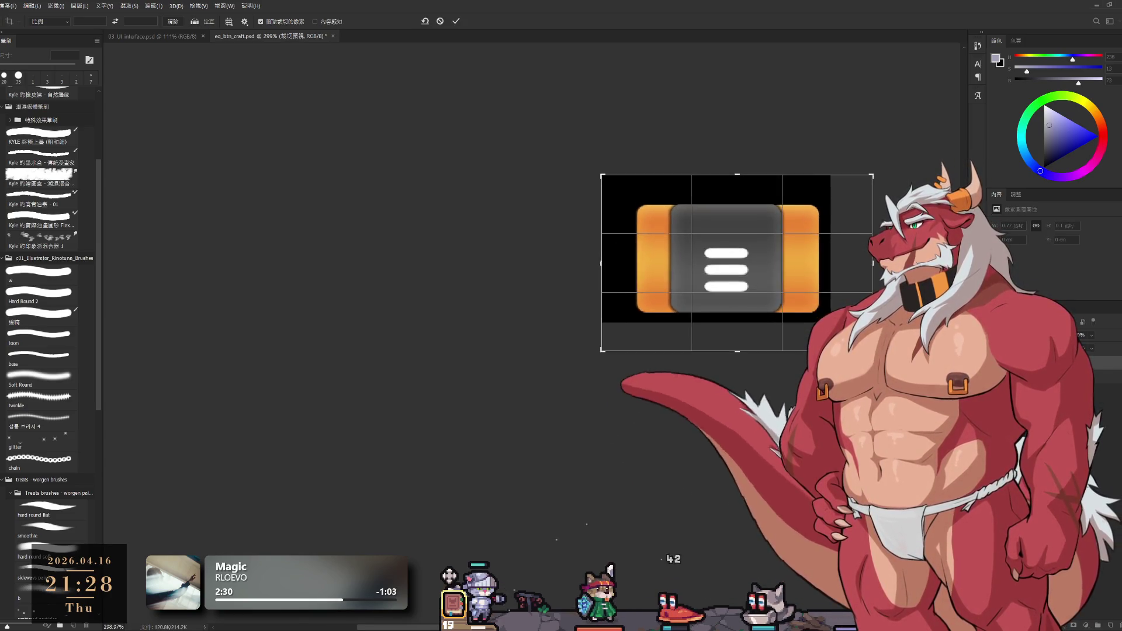
pyautogui.click(457, 21)
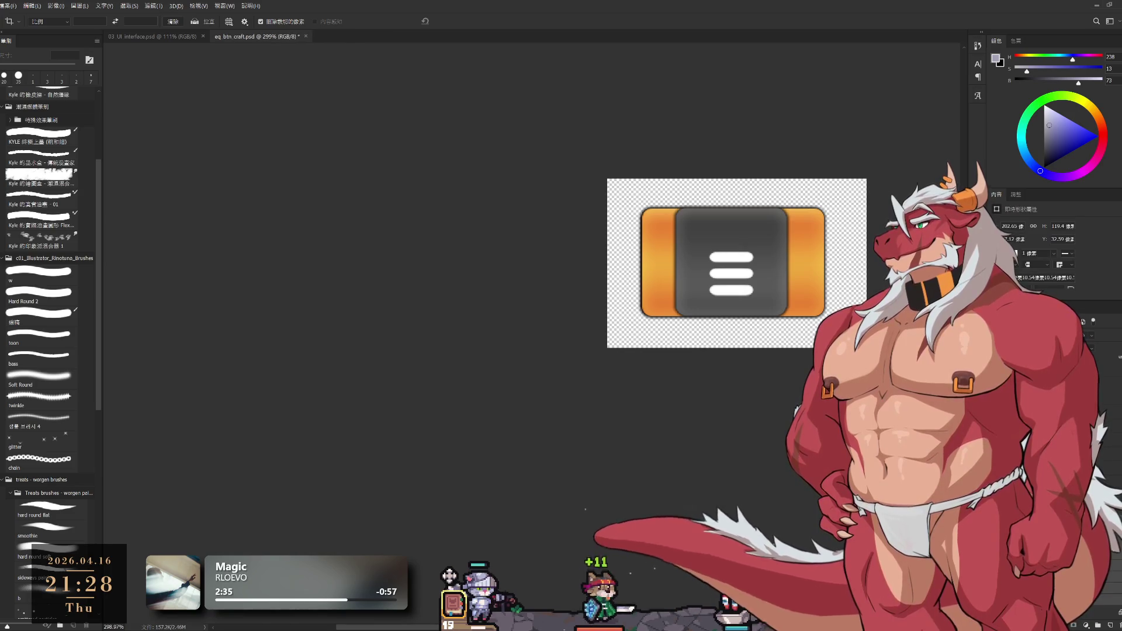
pyautogui.hotkey('ctrl', 't')
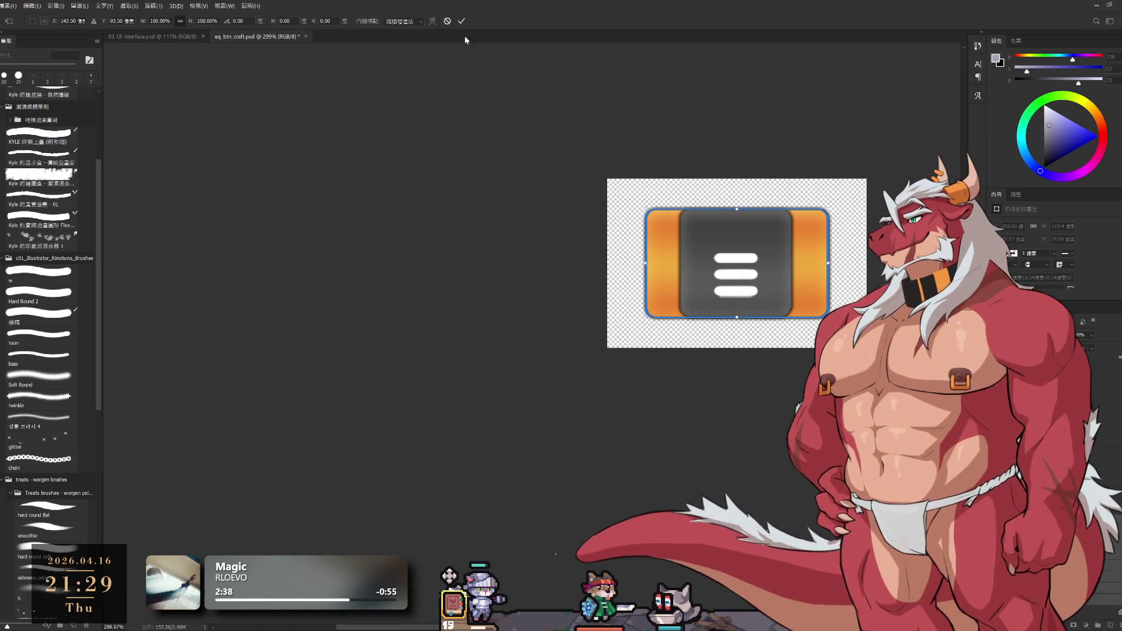
# Hide the orange side bars and preview the setting-off and brown pc button variants.
pyautogui.click(462, 21)
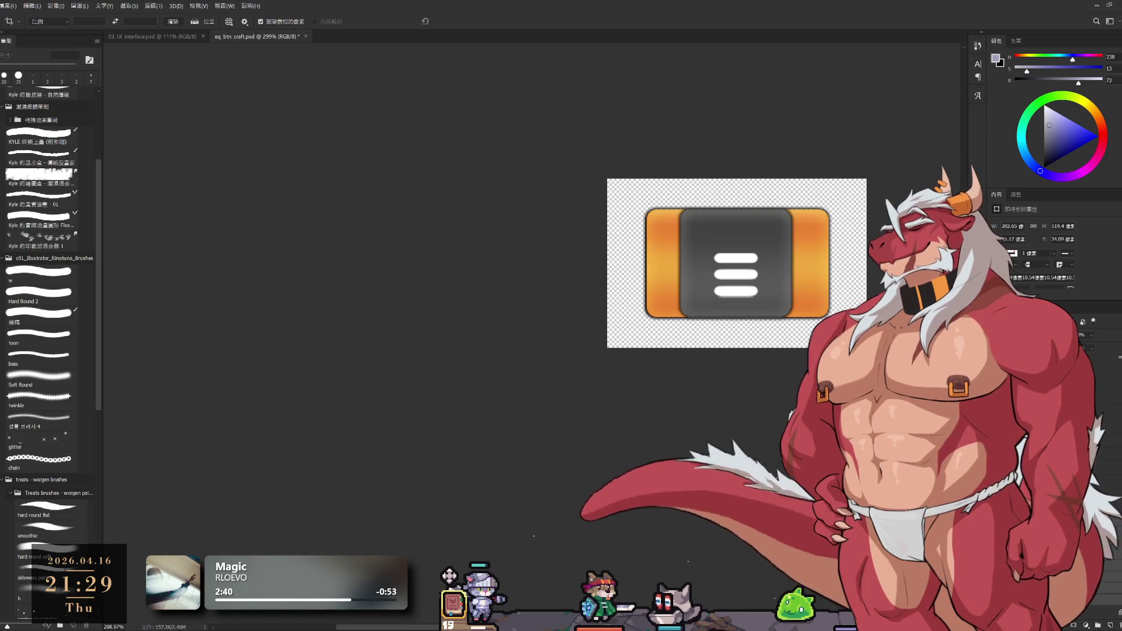
pyautogui.press('Delete')
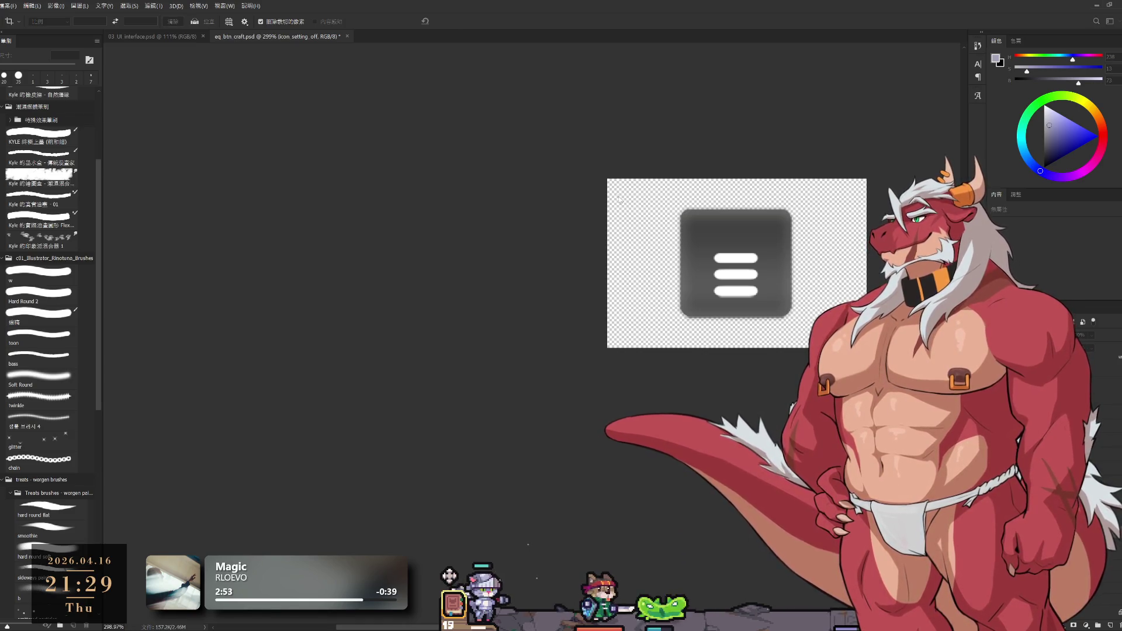
pyautogui.hotkey('ctrl', 'z')
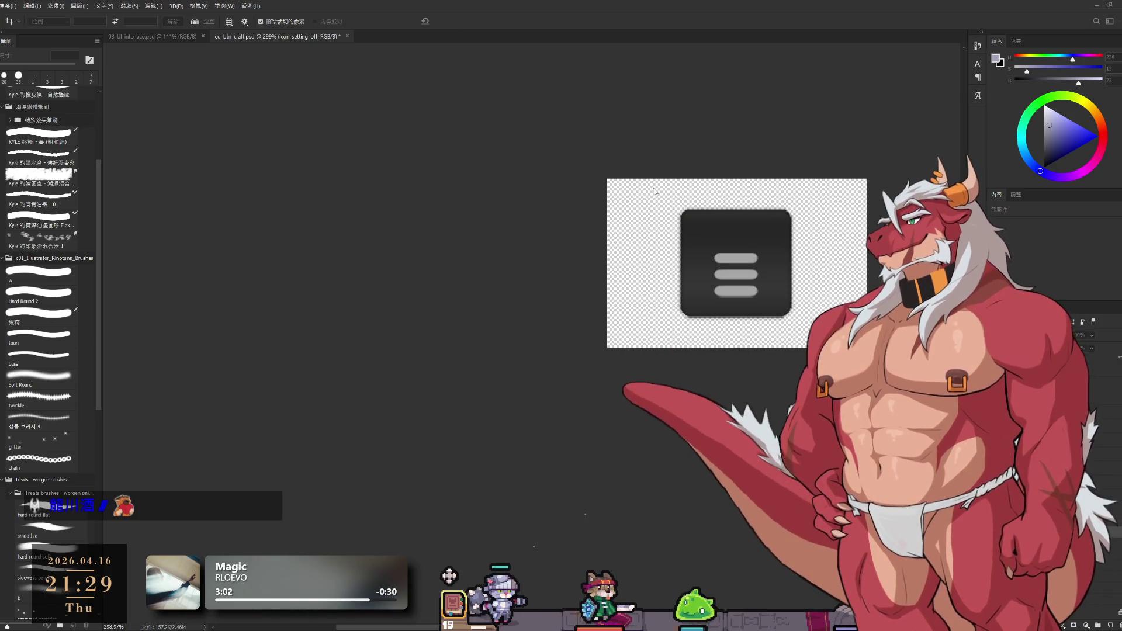
pyautogui.hotkey('ctrl', 'z')
pyautogui.hotkey('ctrl', 'z')
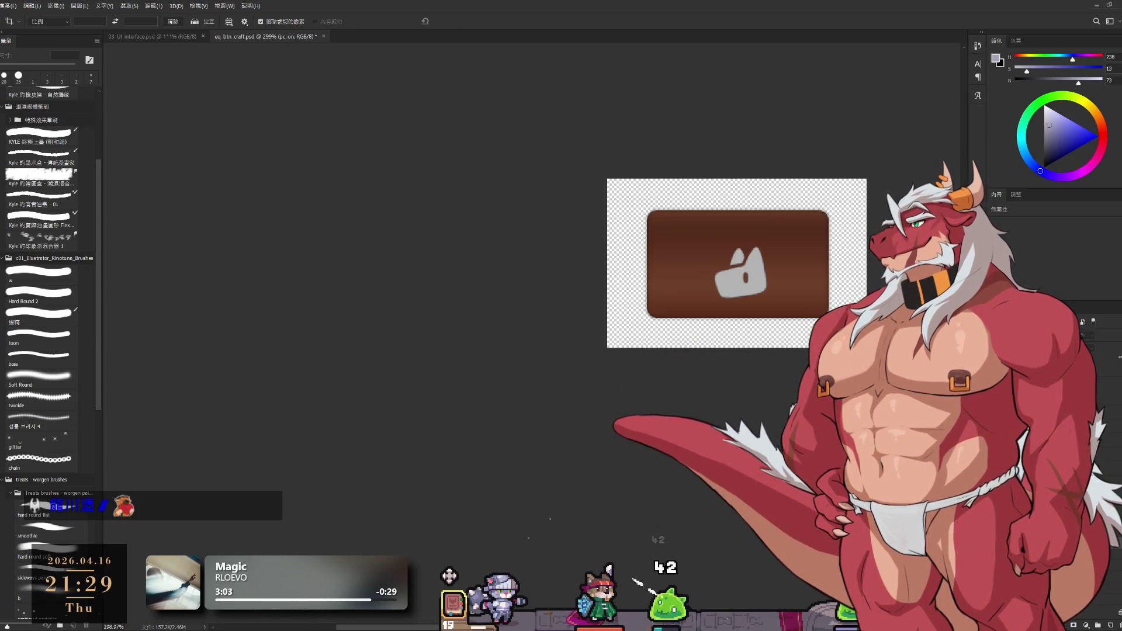
pyautogui.hotkey('ctrl', 'z')
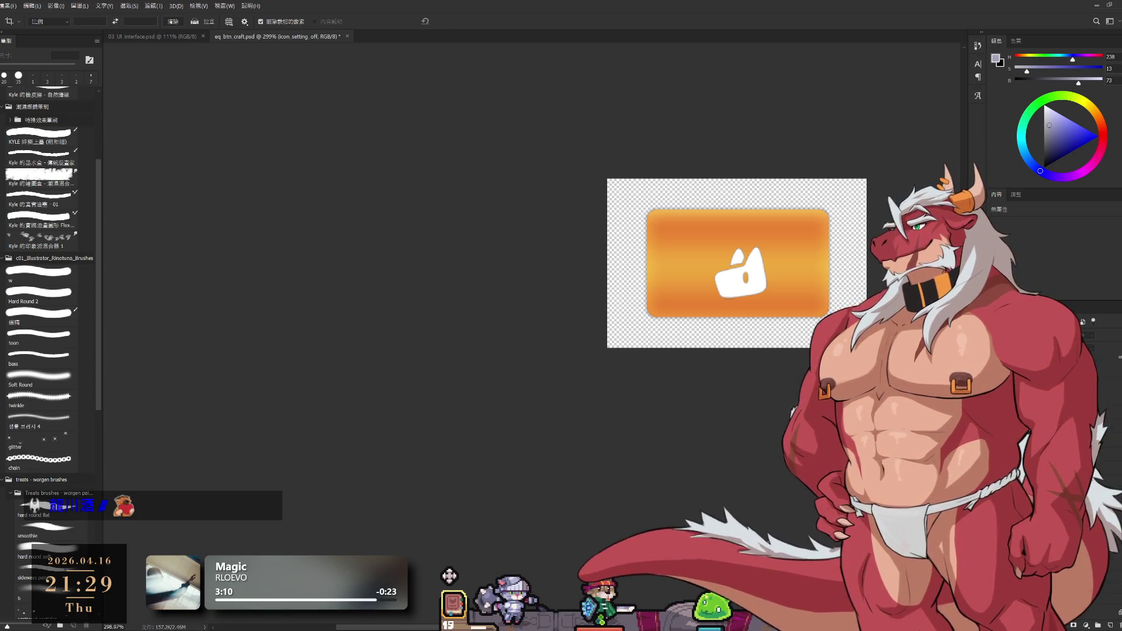
# Step through the pc, setting, skill and map on/off layers, then deselect all layers.
pyautogui.hotkey('ctrl', 'z')
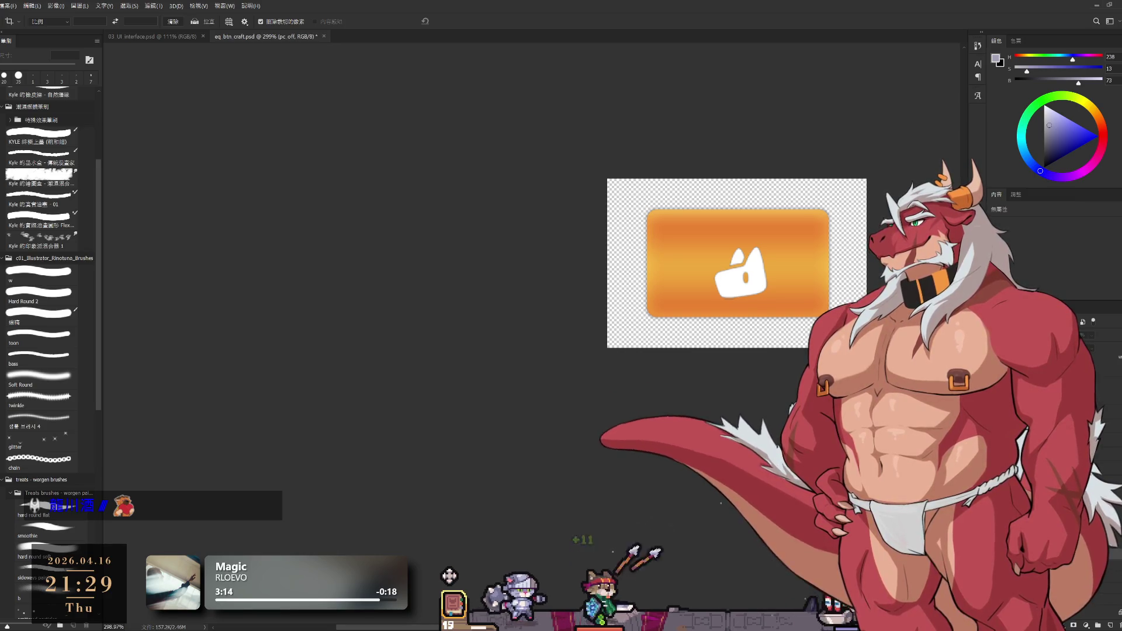
pyautogui.hotkey('ctrl', 'z')
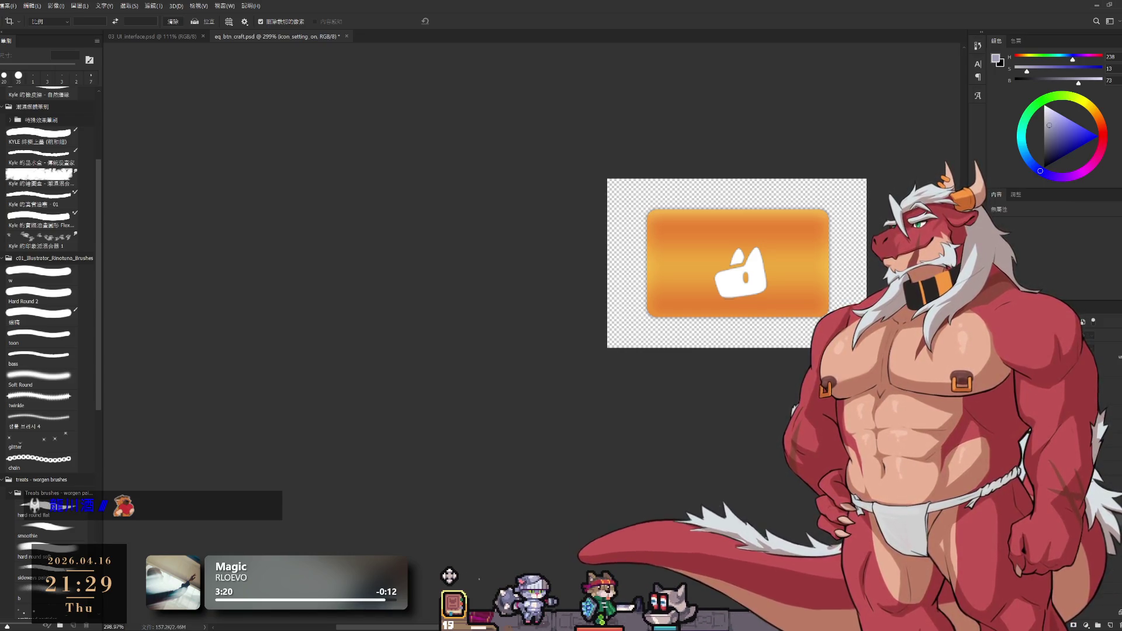
pyautogui.hotkey('ctrl', 'z')
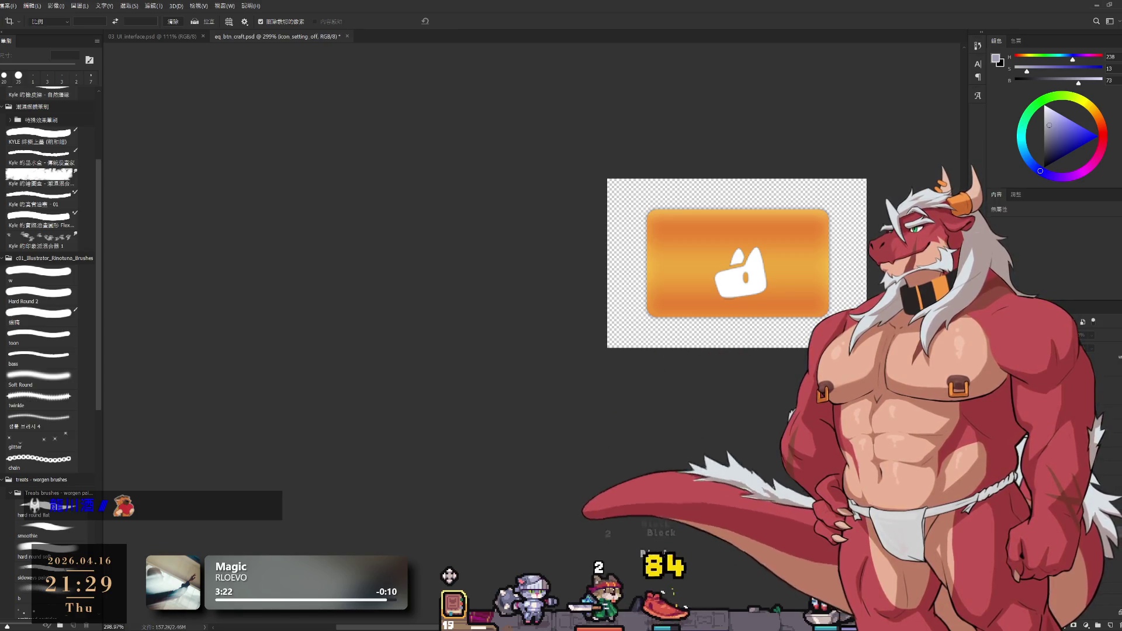
pyautogui.hotkey('ctrl', 'z')
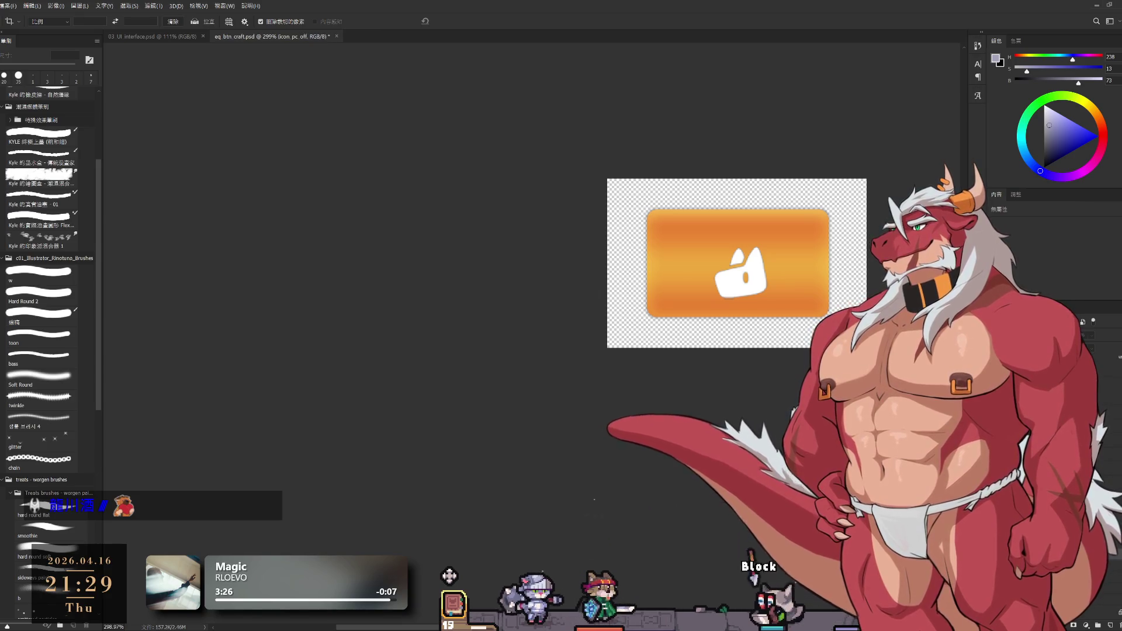
pyautogui.hotkey('alt', '[')
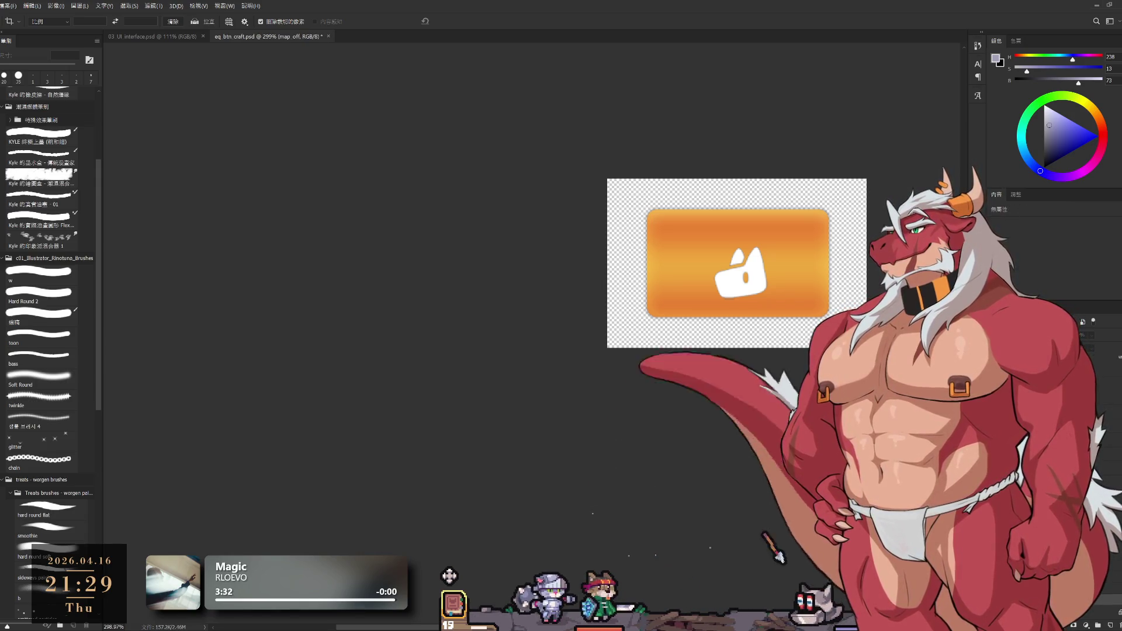
pyautogui.hotkey('alt', '[')
pyautogui.hotkey('shift', 'alt', '[')
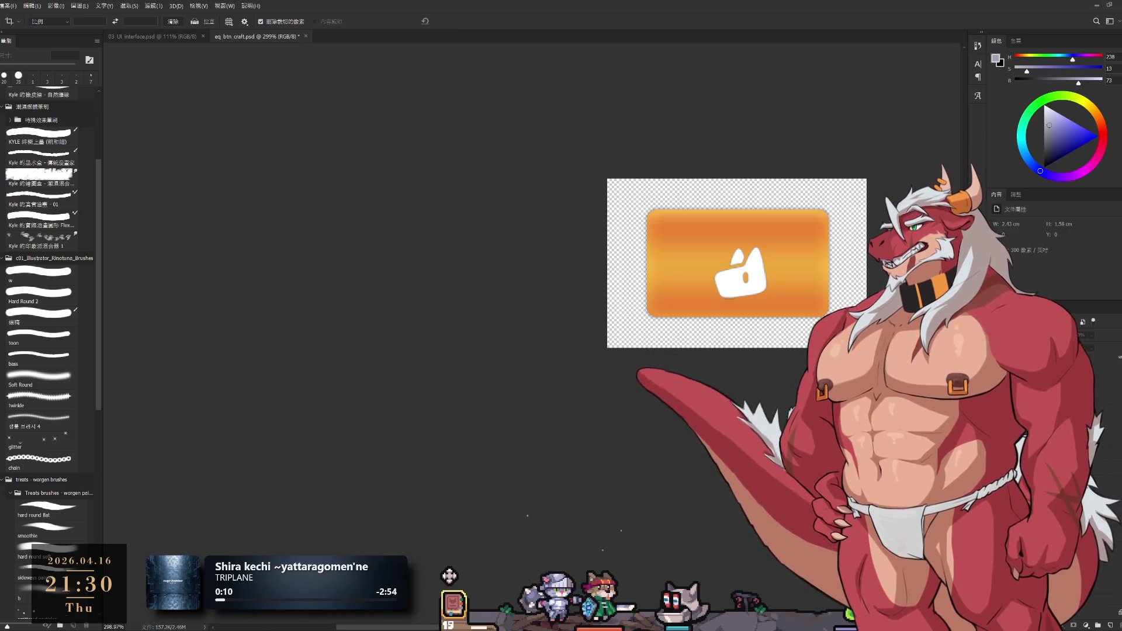
# Preview the grey setting, brown map-off, orange pc-on and brown pc-off button variants in turn.
pyautogui.hotkey('ctrl', 'z')
pyautogui.hotkey('ctrl', 'z')
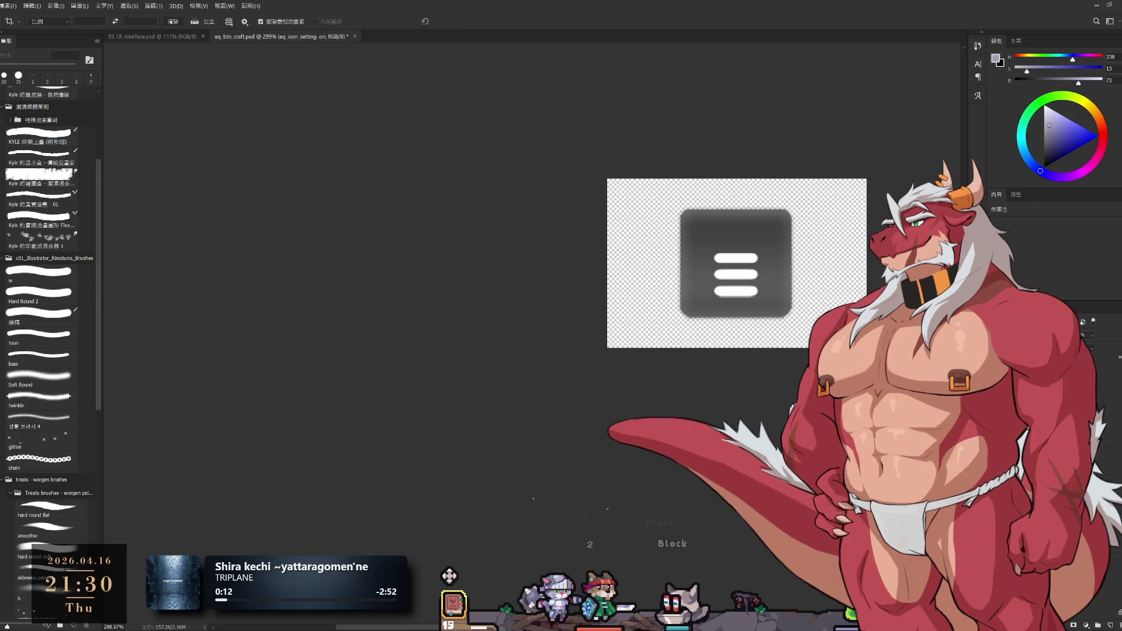
pyautogui.hotkey('ctrl', 'z')
pyautogui.hotkey('ctrl', 'z')
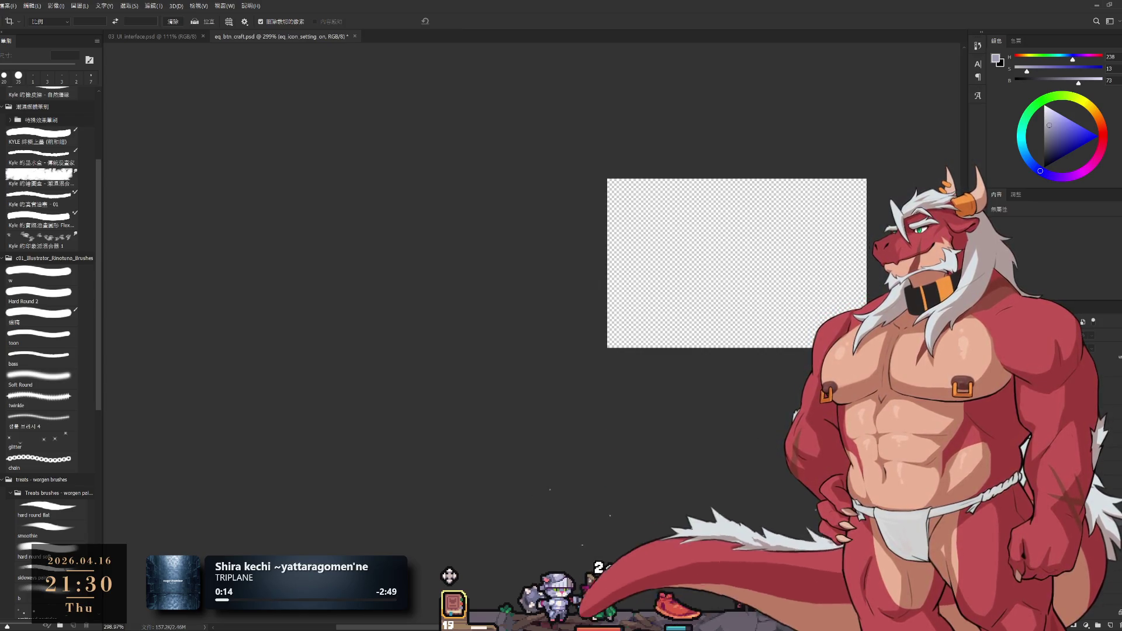
pyautogui.hotkey('ctrl', 'z')
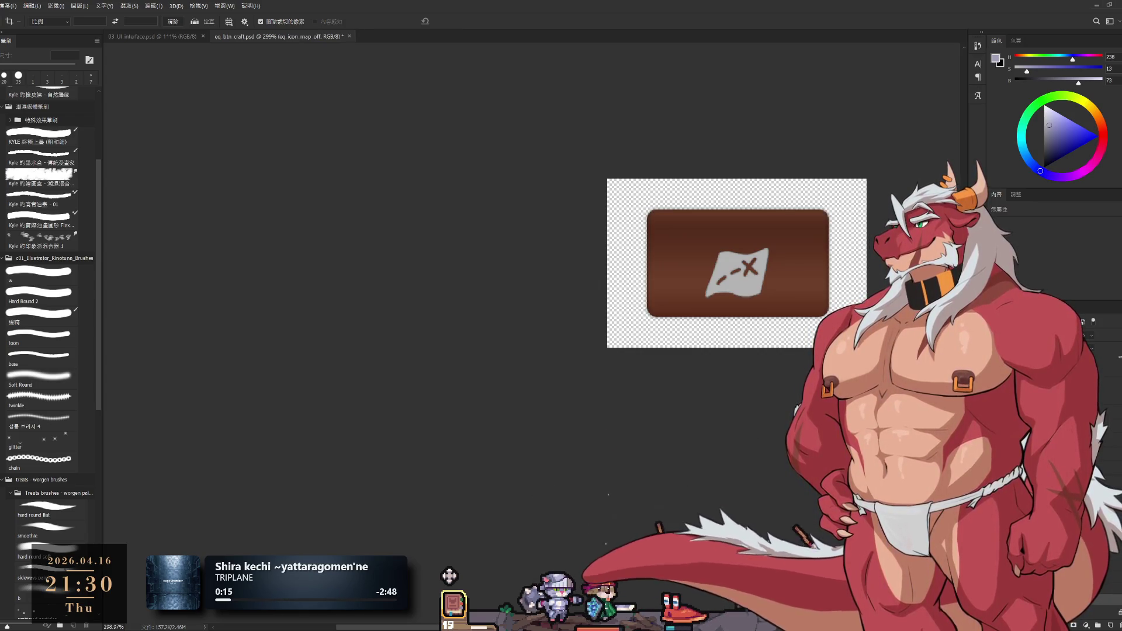
pyautogui.hotkey('ctrl', 'z')
pyautogui.hotkey('ctrl', 'z')
pyautogui.moveTo(609, 473); pyautogui.dragTo(421, 492)
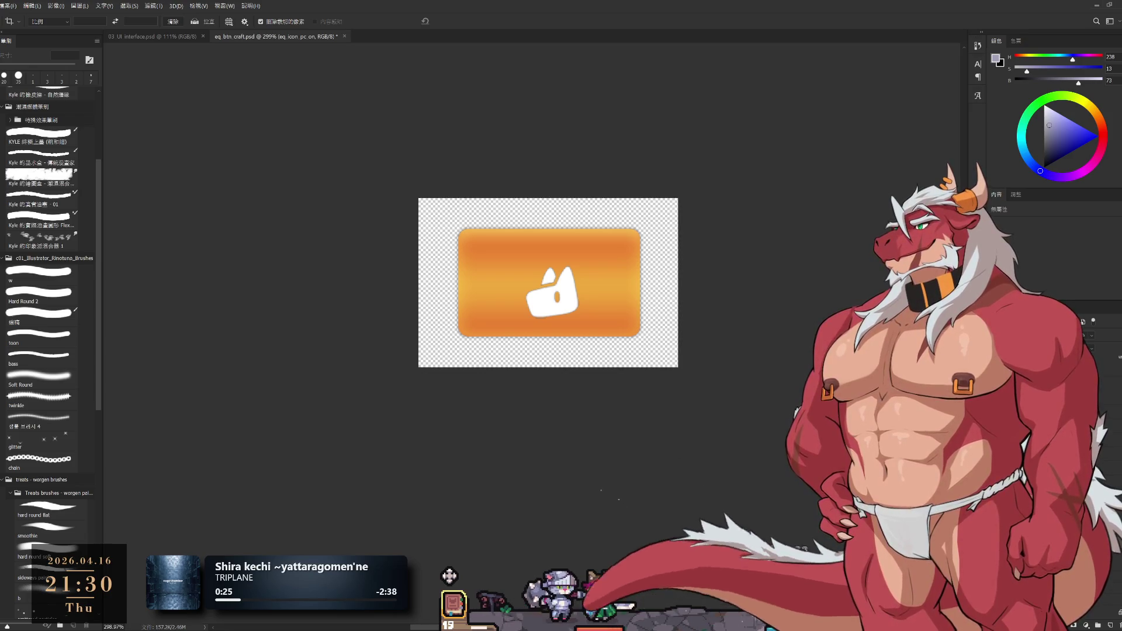
pyautogui.hotkey('ctrl', ',')
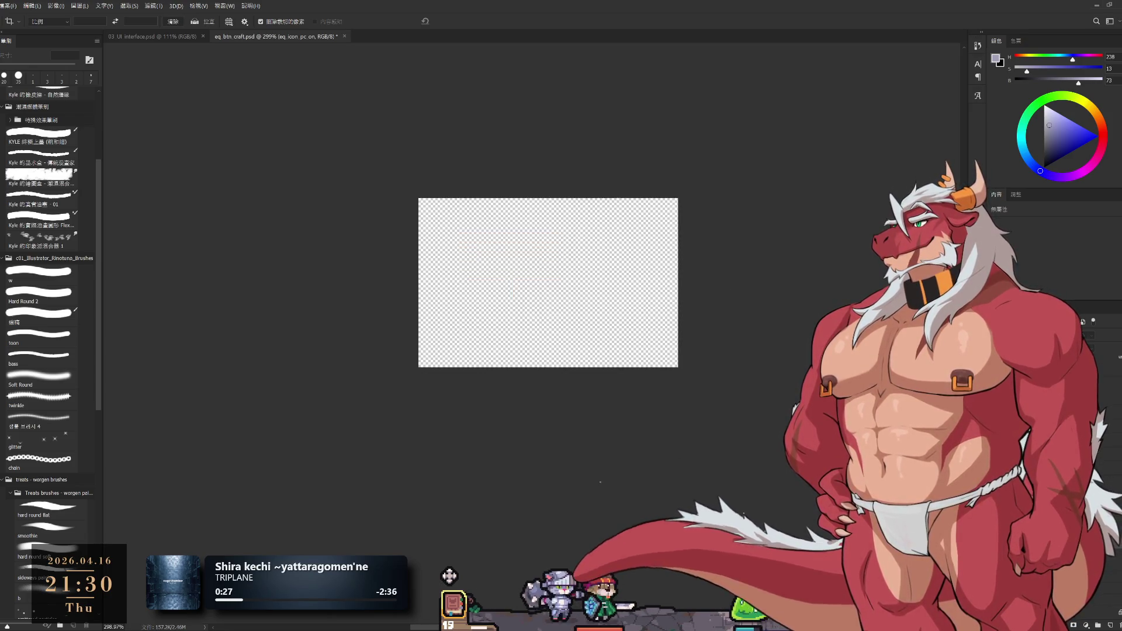
pyautogui.hotkey('alt', '[')
pyautogui.hotkey('ctrl', ',')
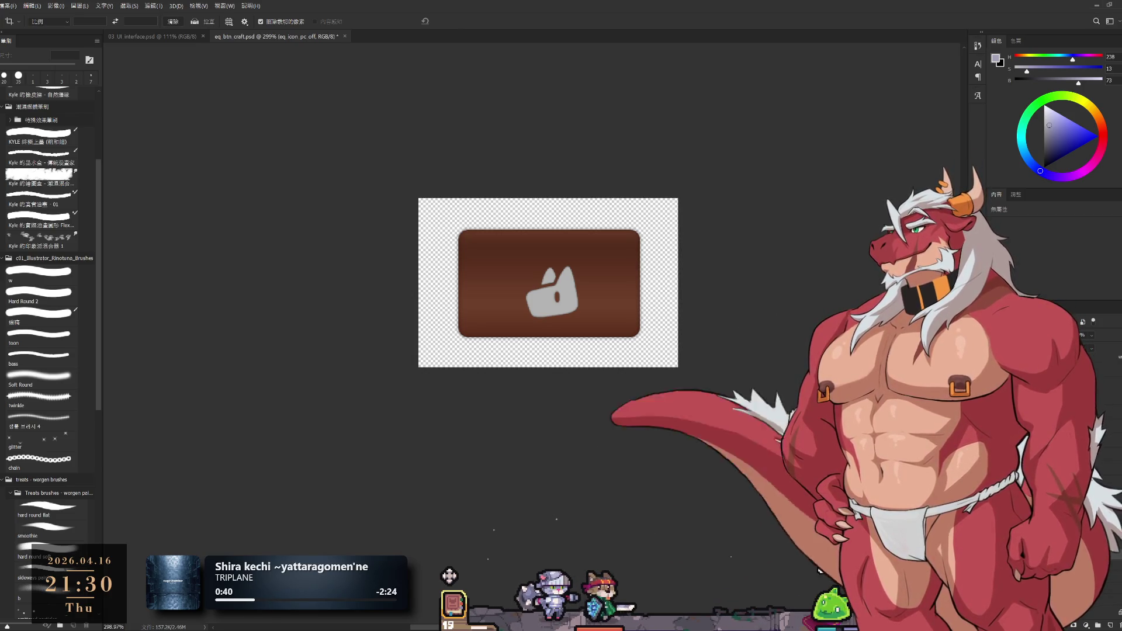
# Preview the skill and map on/off buttons, then save the brown map-off button as eq_icon_map_off.psd.
pyautogui.hotkey('ctrl', 'z')
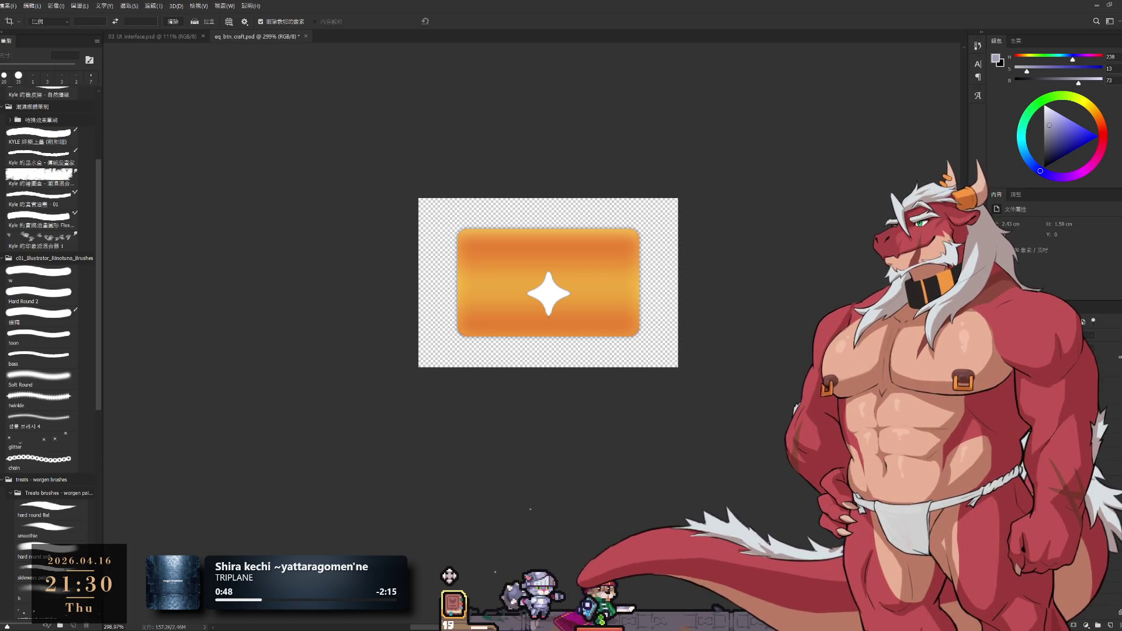
pyautogui.click(1034, 263)
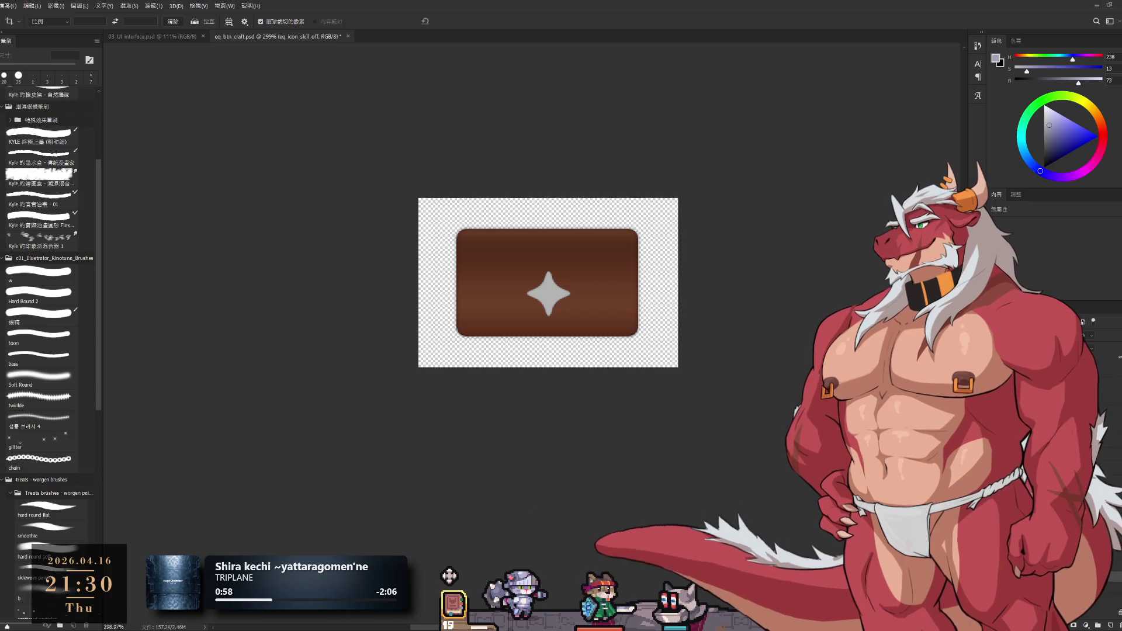
pyautogui.hotkey('alt', ']')
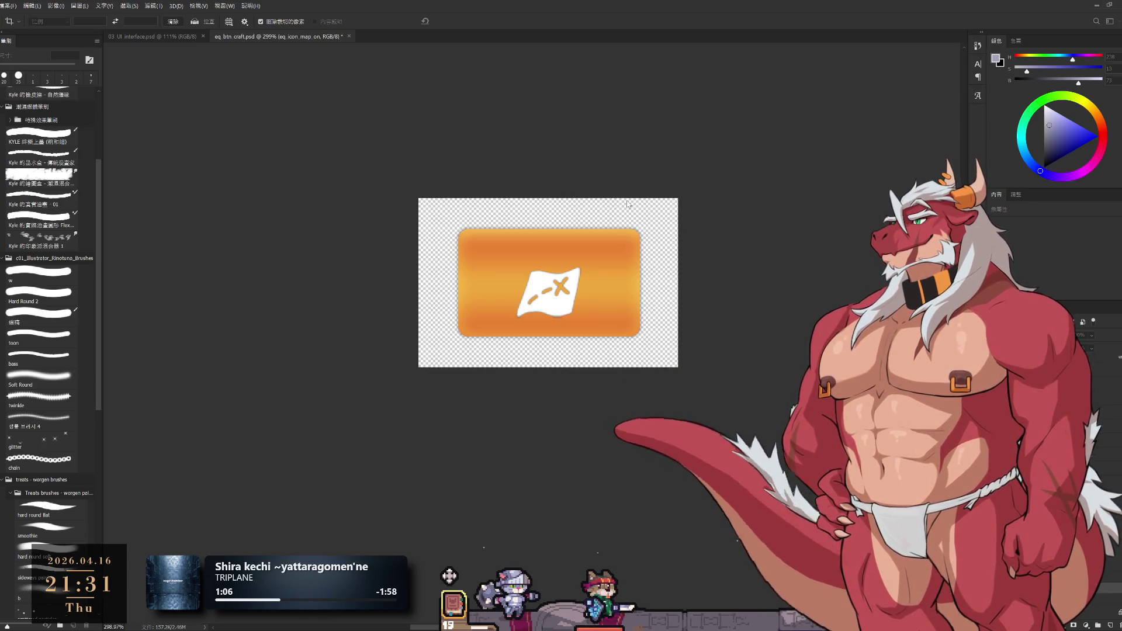
pyautogui.hotkey('alt', '[')
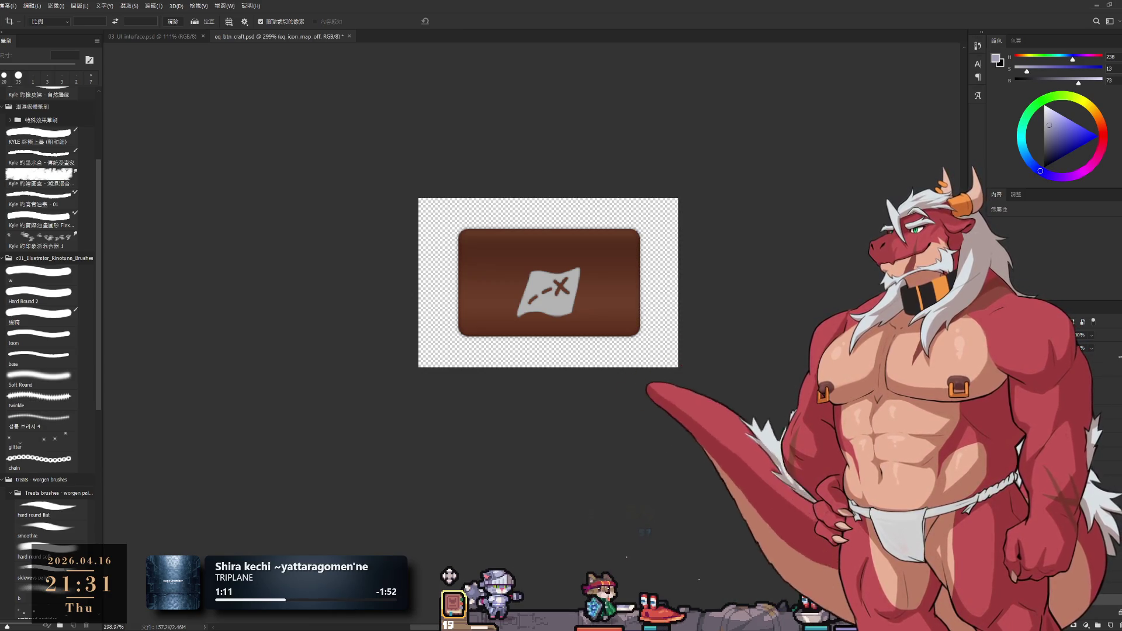
pyautogui.hotkey('ctrl', 'shift', 's')
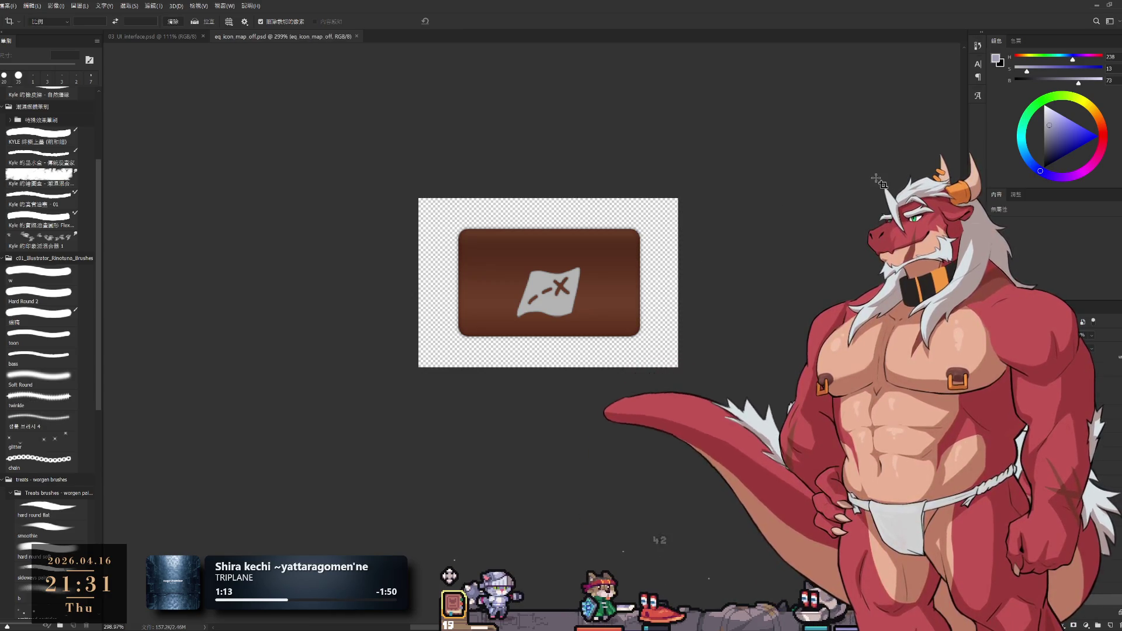
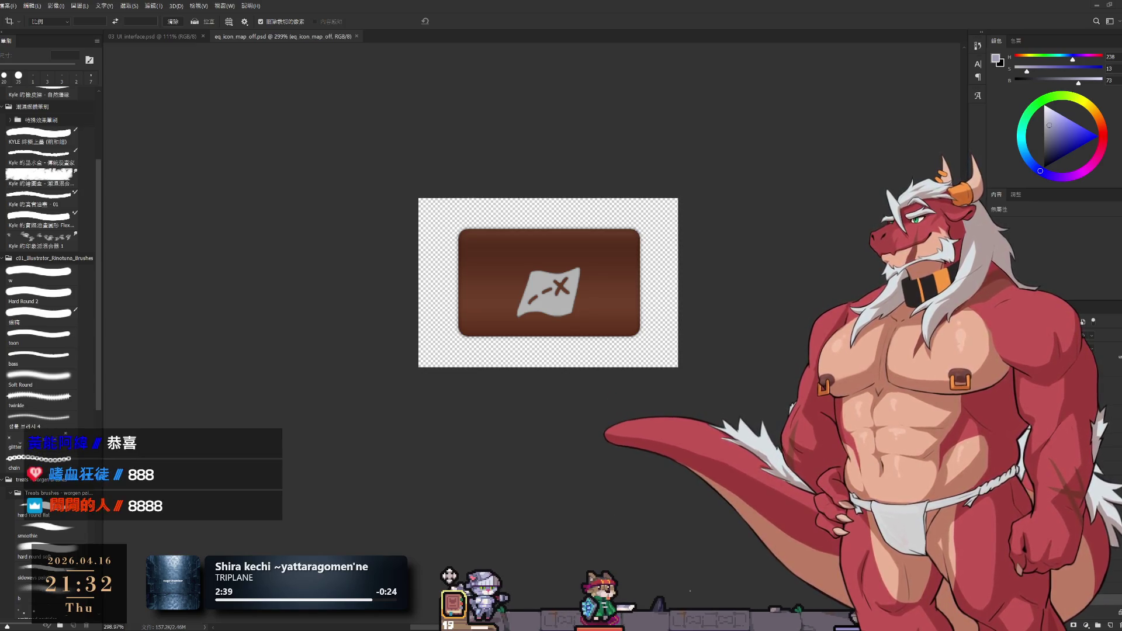
pyautogui.moveTo(688, 386); pyautogui.dragTo(678, 416)
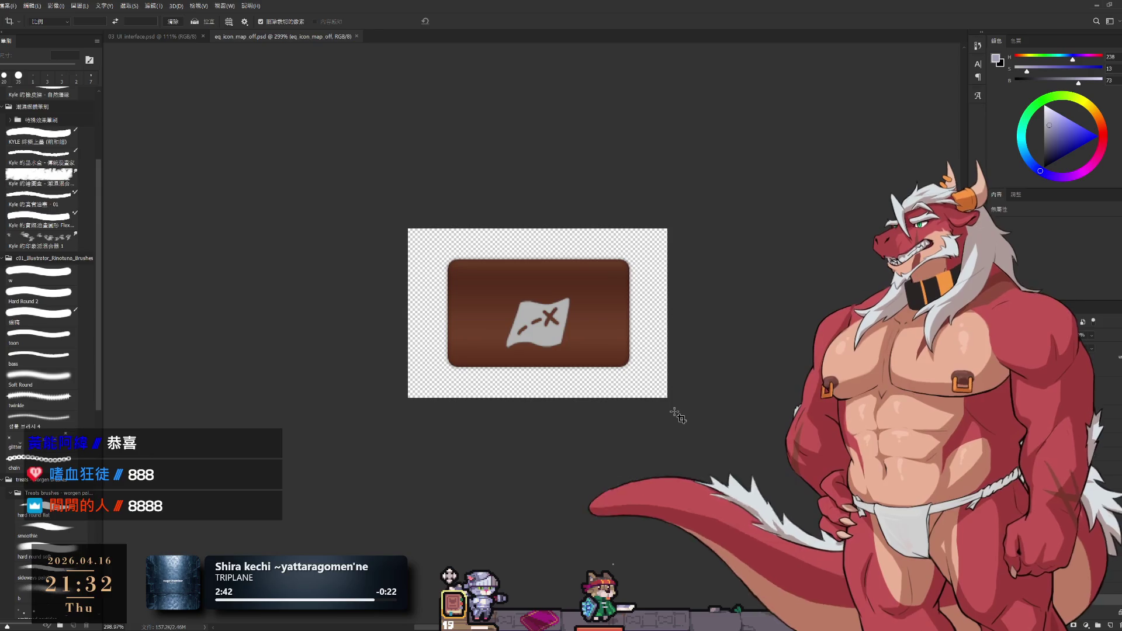